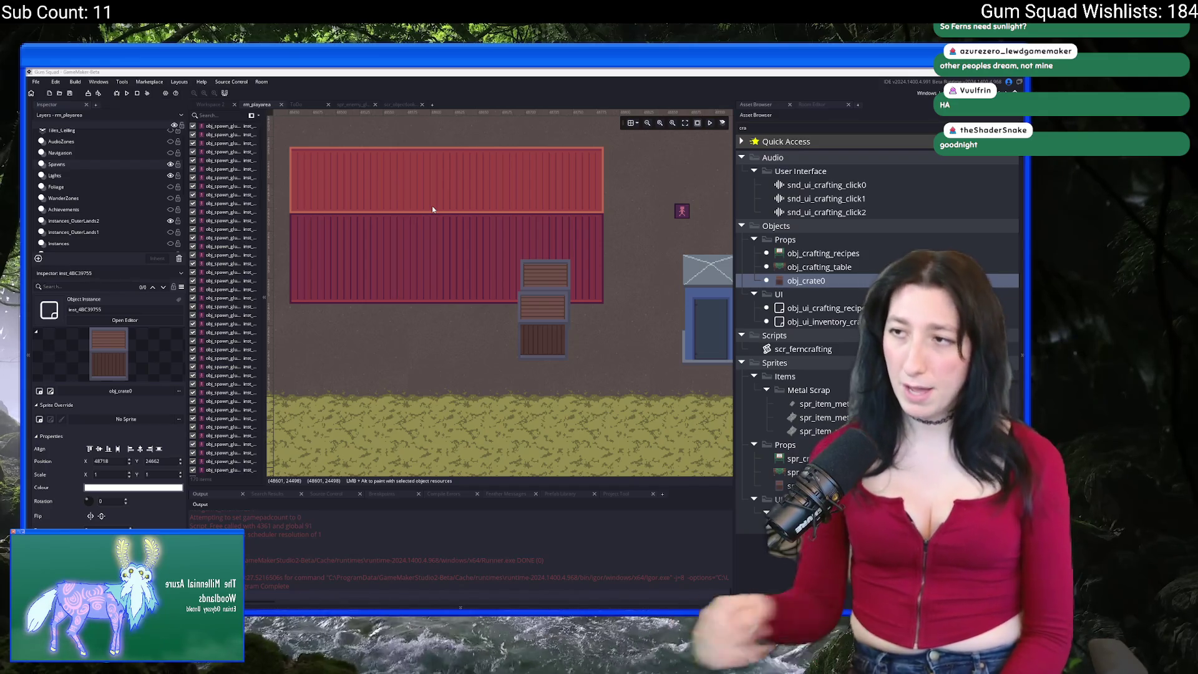
Delete the two stacked obj_crate0 instances, then undo to restore them.
scroll(531, 250, down, 2)
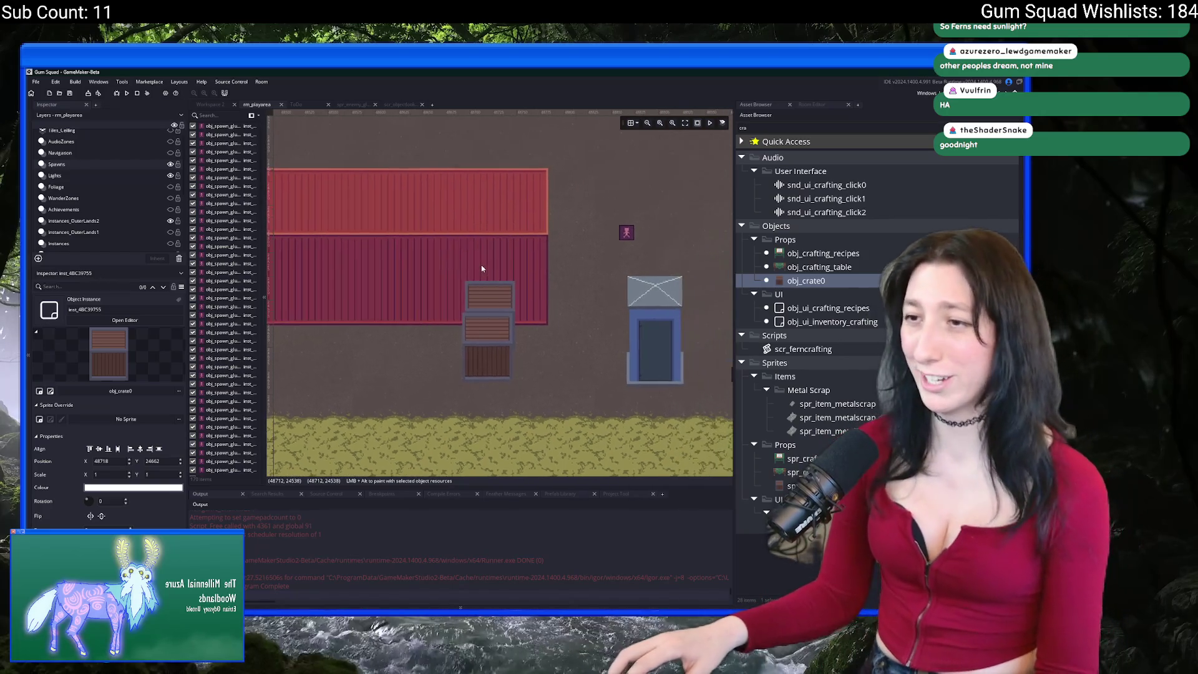
scroll(581, 283, right, 2)
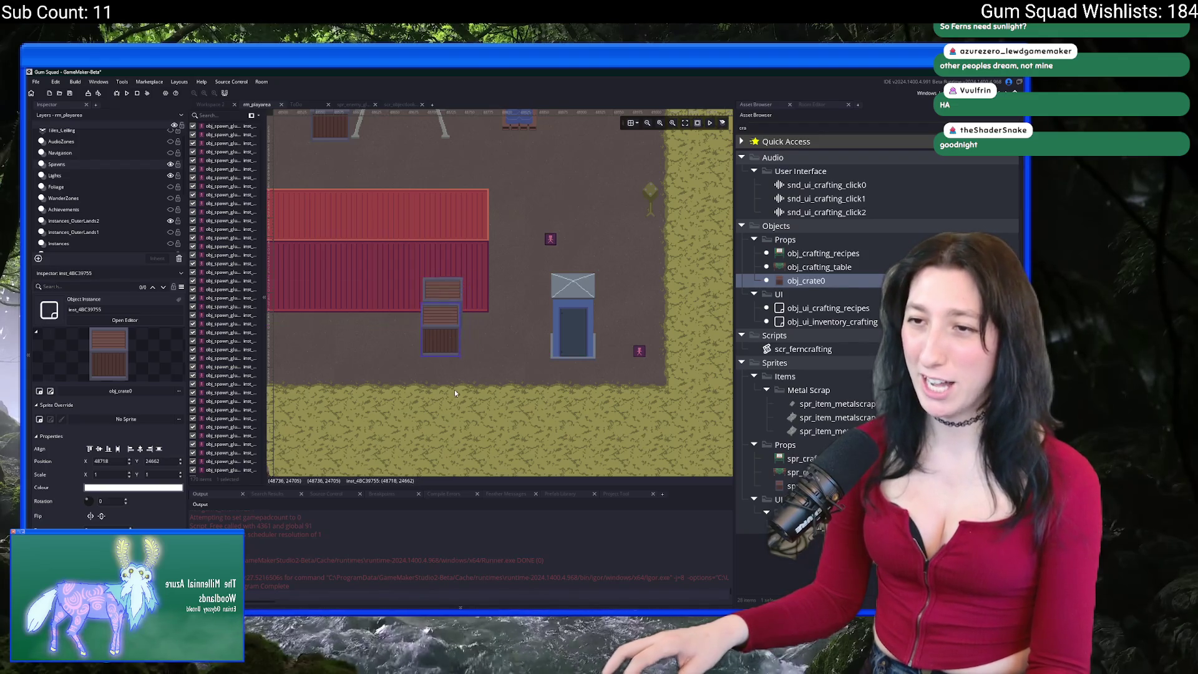
scroll(435, 371, left, 1)
scroll(230, 429, down, 10)
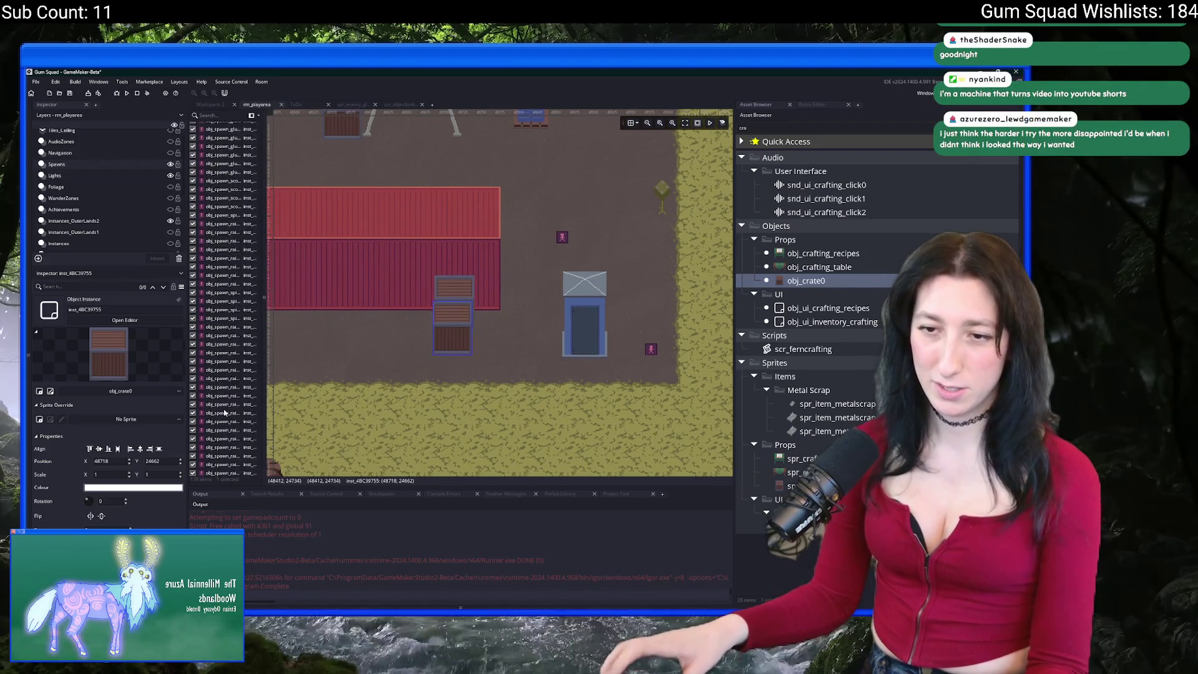
shift+click(219, 463)
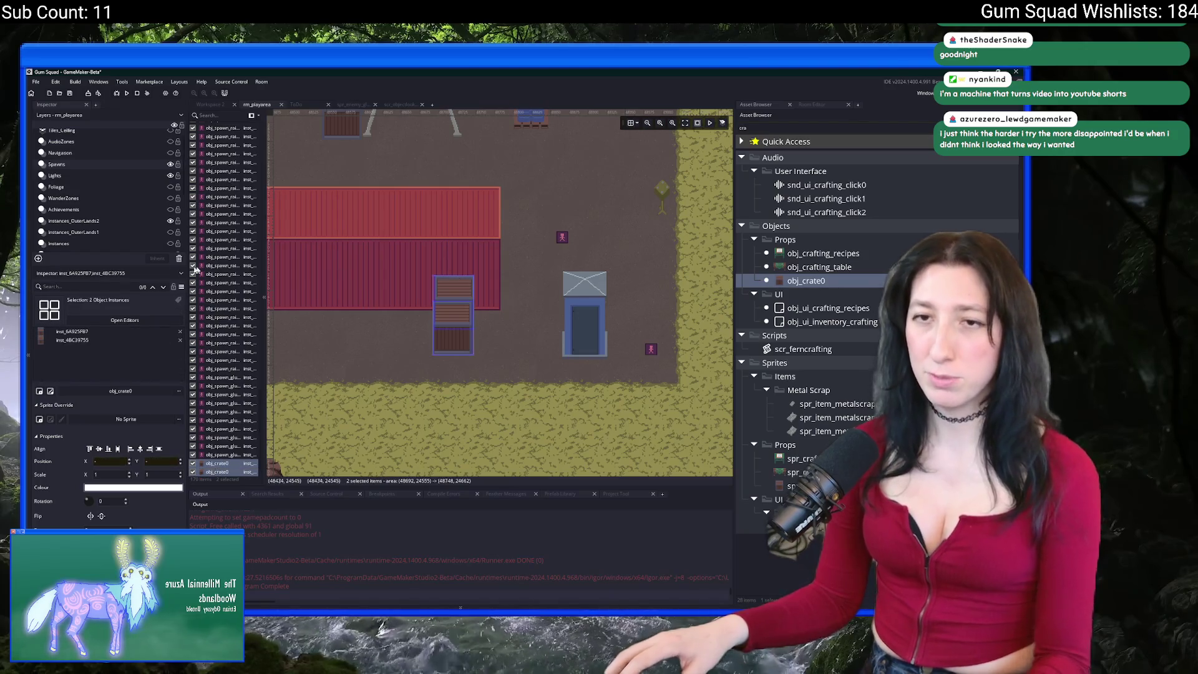
key(Delete)
click(75, 221)
scroll(436, 263, left, 2)
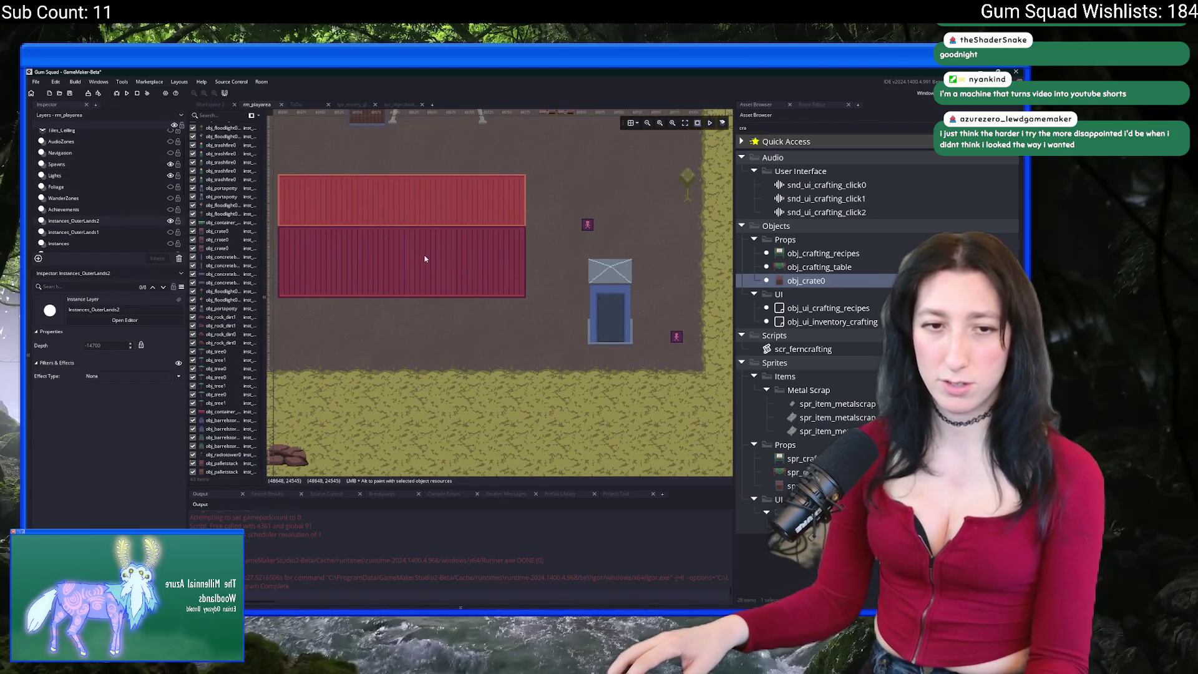
key(ctrl+z)
Drag the two stacked crates up and to the left.
scroll(421, 253, up, 2)
scroll(445, 304, right, 2)
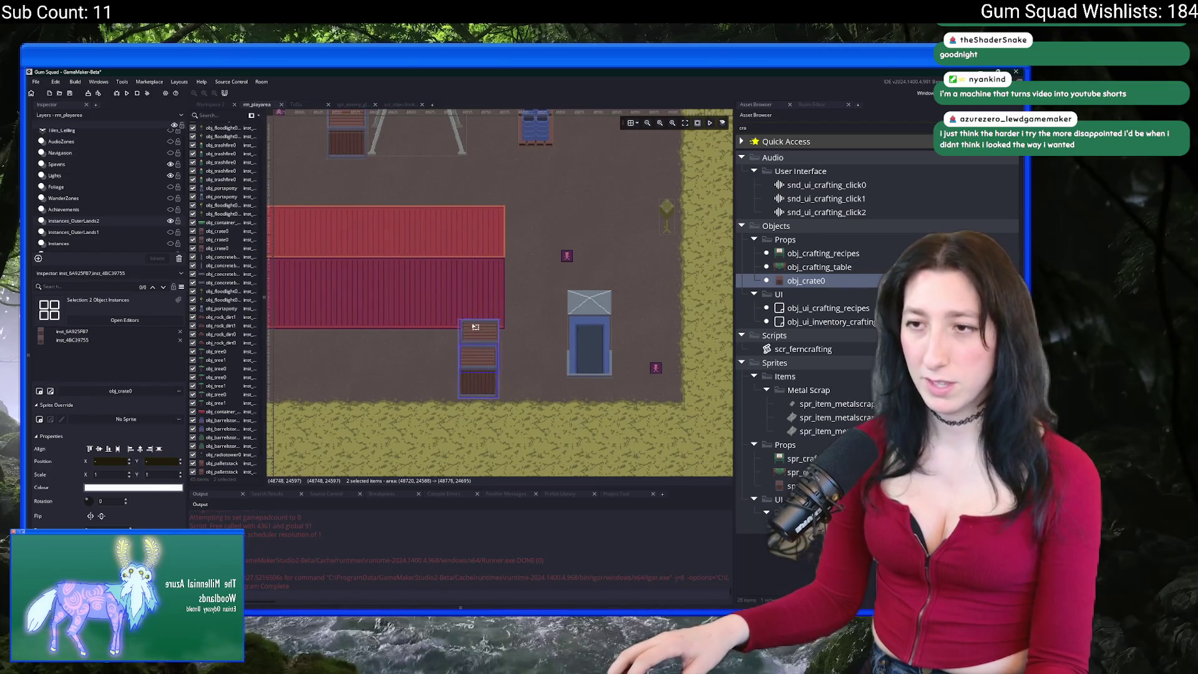
drag(476, 326, 450, 304)
click(503, 345)
Move the portable toilet up and to the right beside the crates.
mouse_move(462, 385)
mouse_down()
mouse_move(437, 325)
mouse_move(454, 341)
mouse_up()
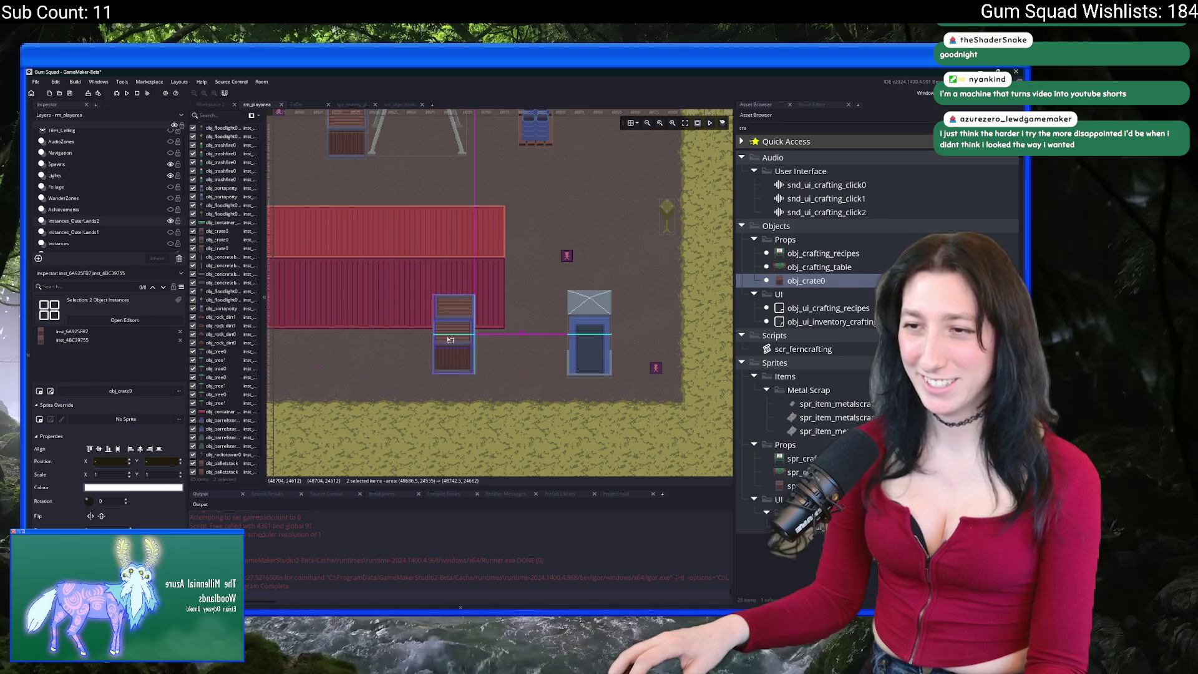
click(508, 337)
mouse_move(595, 351)
mouse_down()
mouse_move(606, 339)
mouse_move(615, 353)
mouse_up()
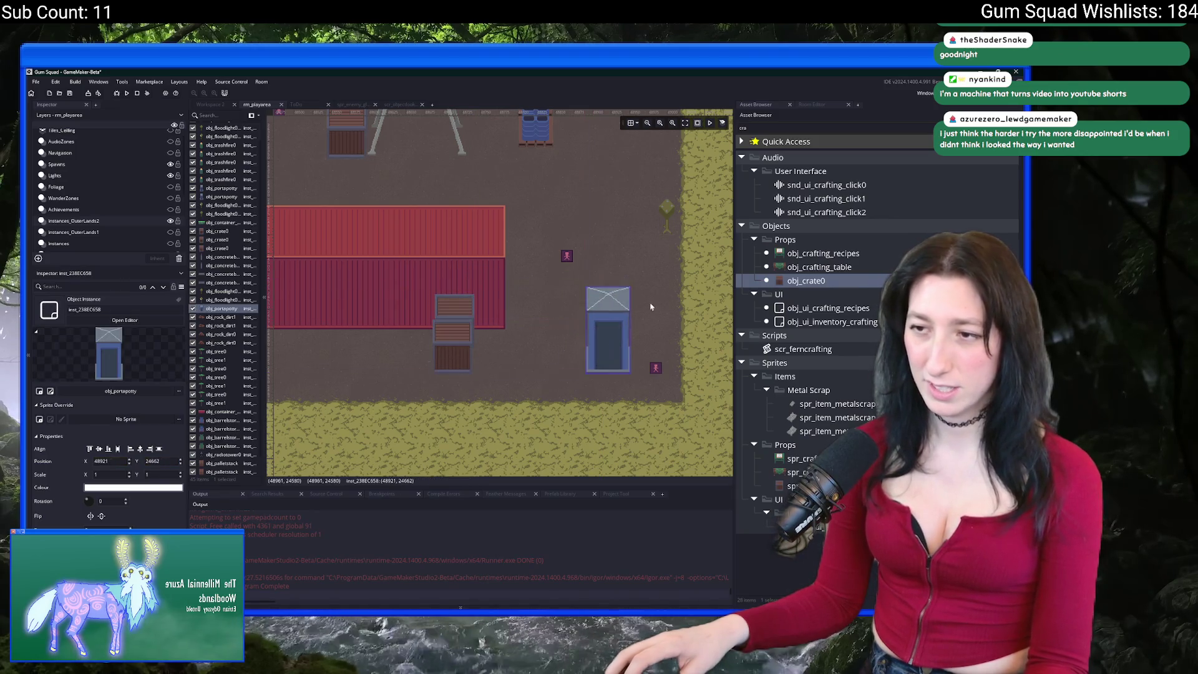
scroll(658, 291, down, 2)
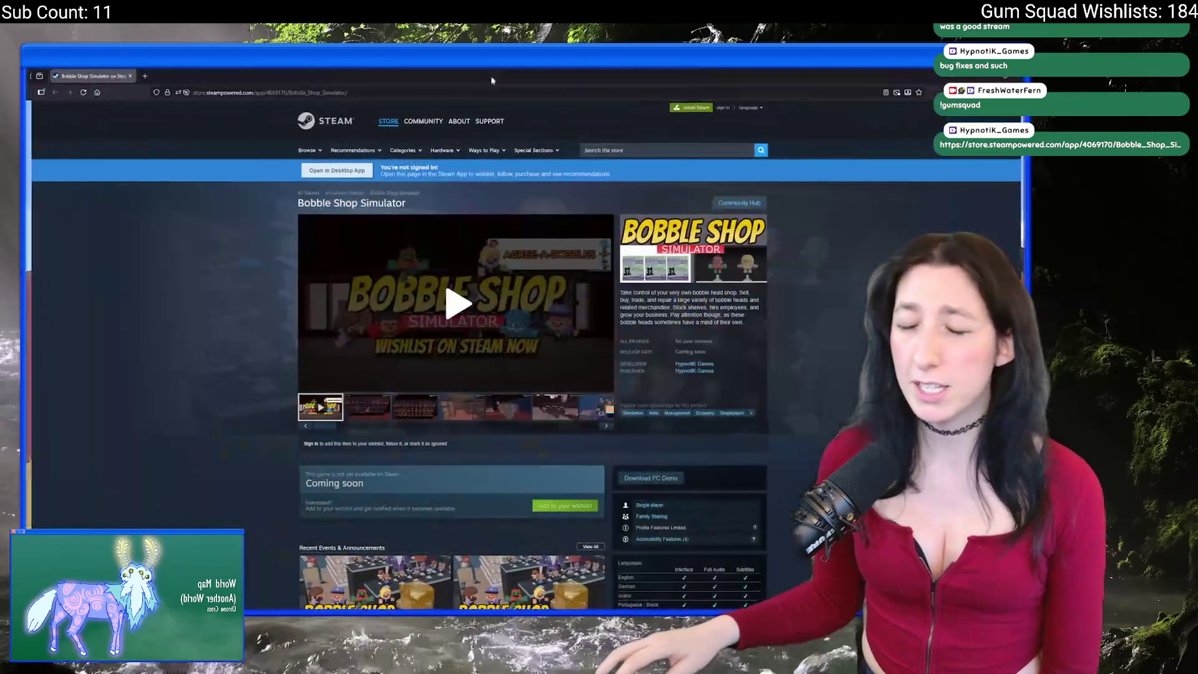
Visit the gumsquadgame.com website.
scroll(297, 193, up, 2)
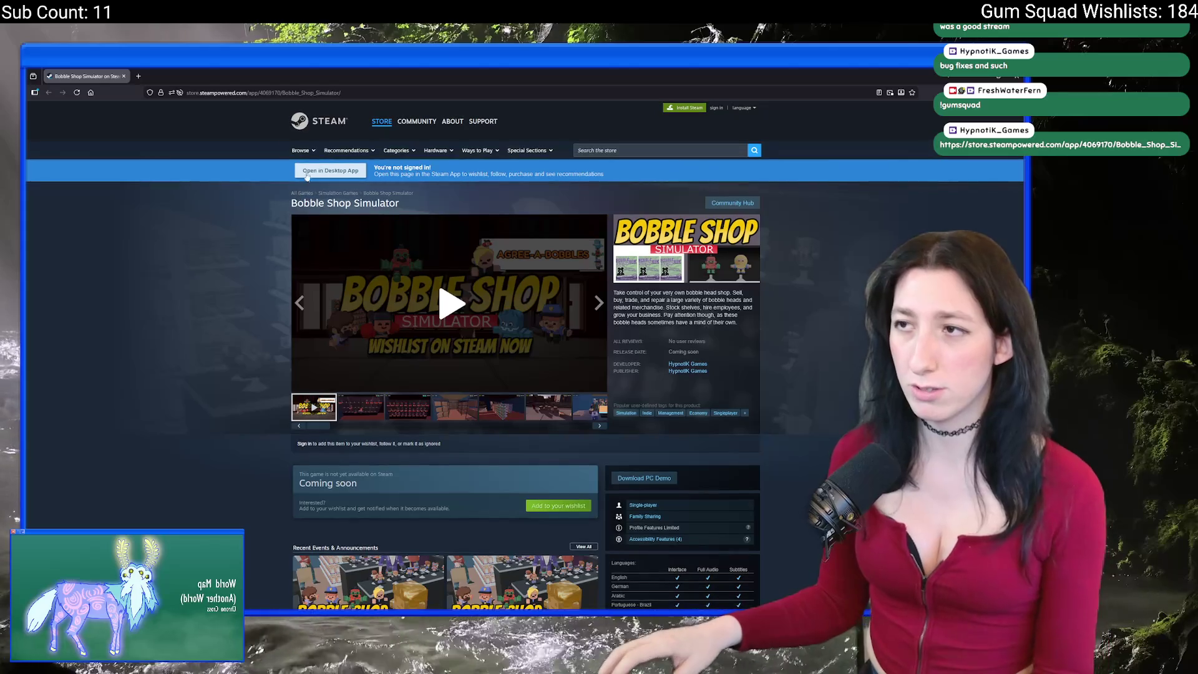
click(209, 93)
text(gumsquadgame.com)
key(Return)
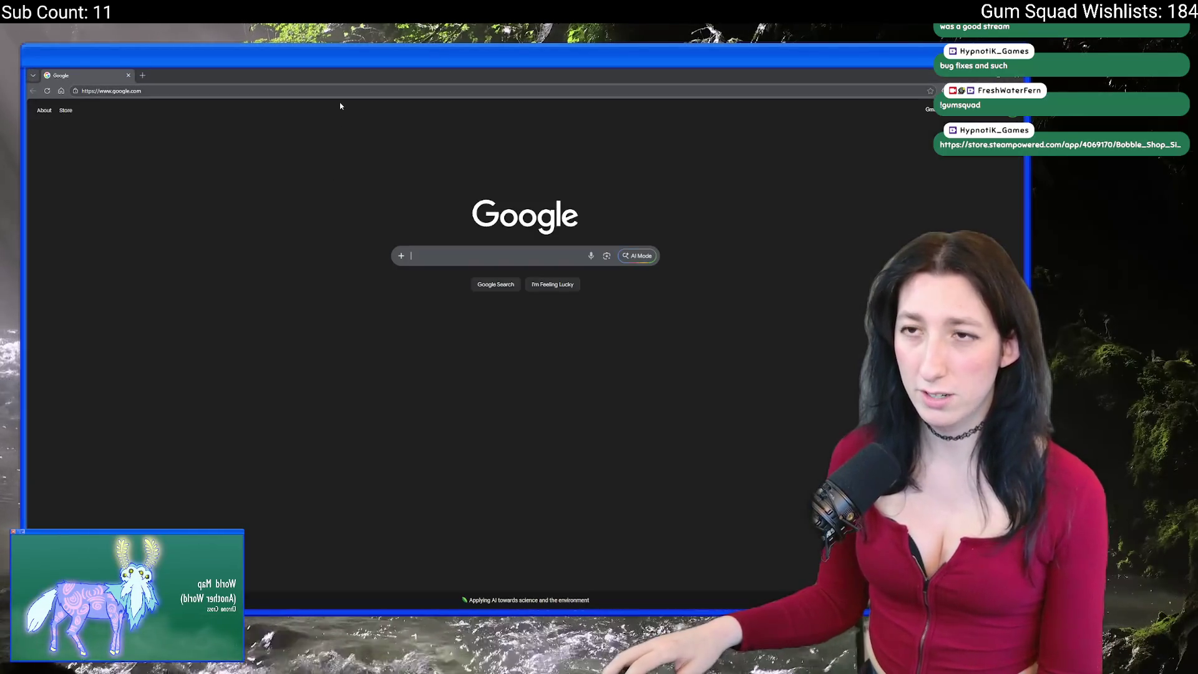
Reload the Bobble Shop Simulator store page from the copied link and follow the game.
click(339, 91)
text(https://store.steampowered.com/app/4069170/Bobble_Shop_Simulator/)
key(Return)
scroll(267, 327, down, 4)
scroll(294, 318, up, 3)
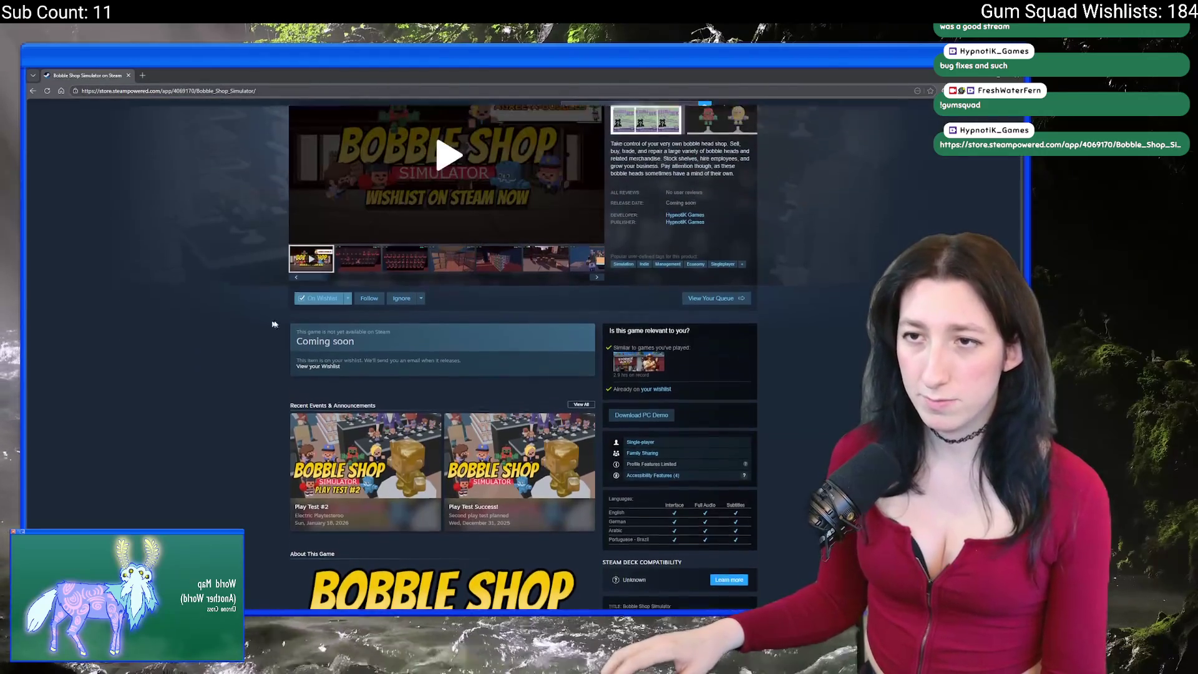
click(369, 305)
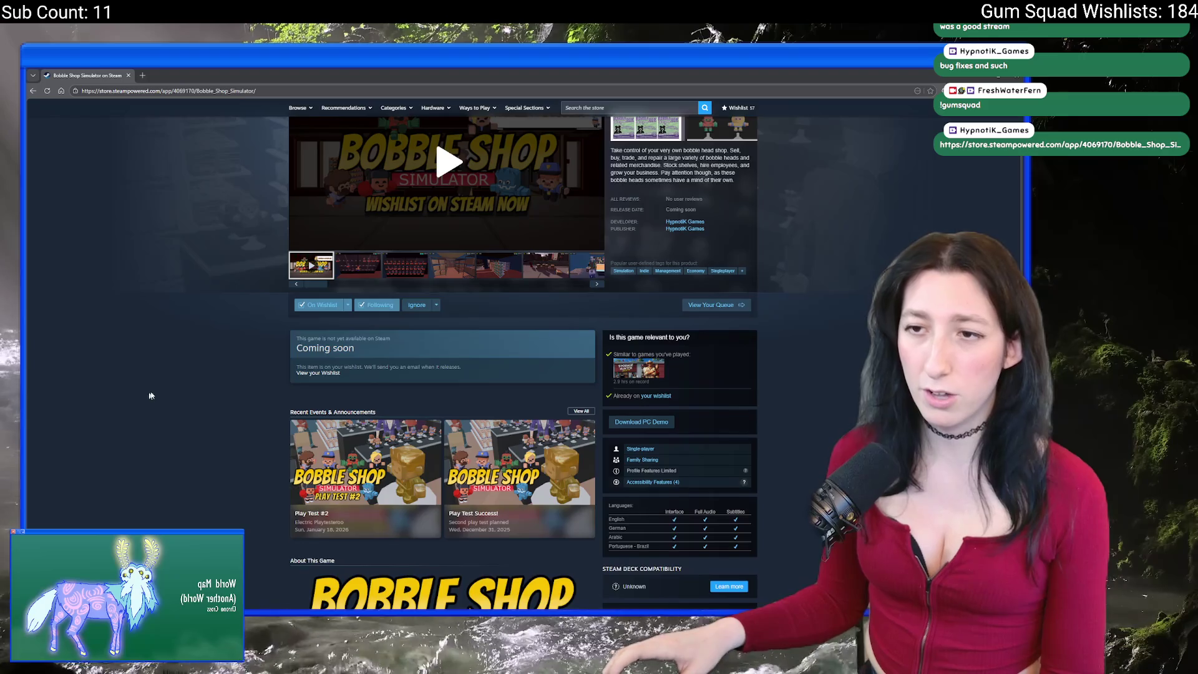
Preview the third and storage-room screenshots, then open one full-size.
scroll(393, 328, up, 2)
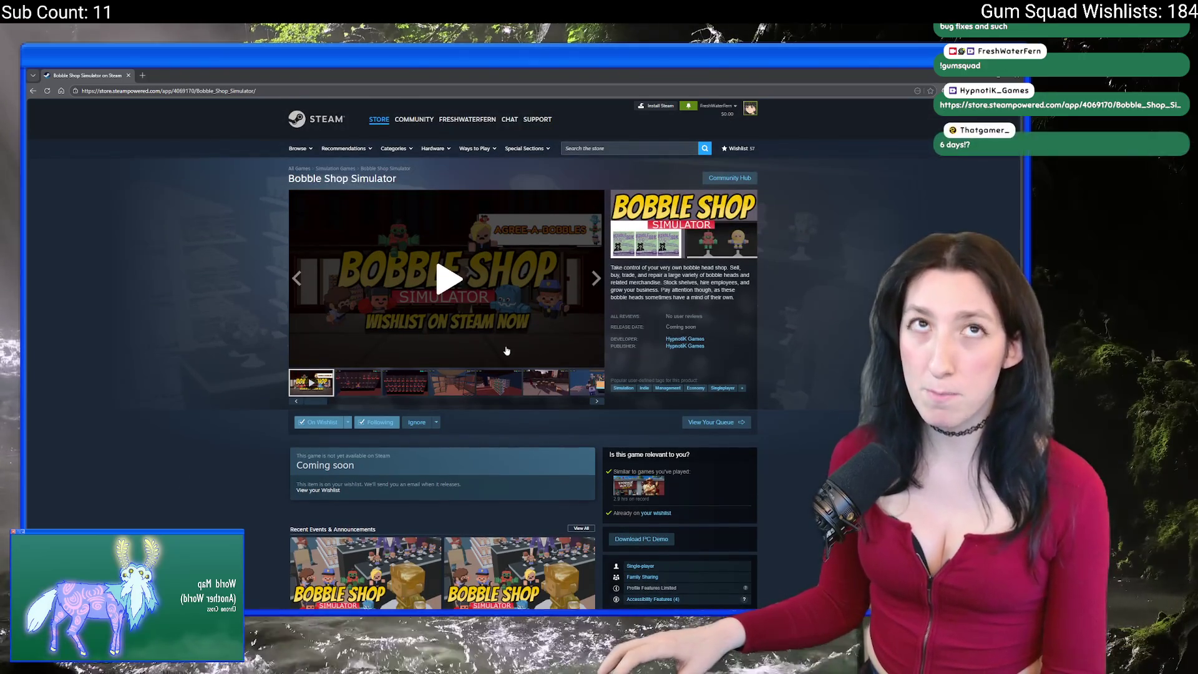
click(402, 387)
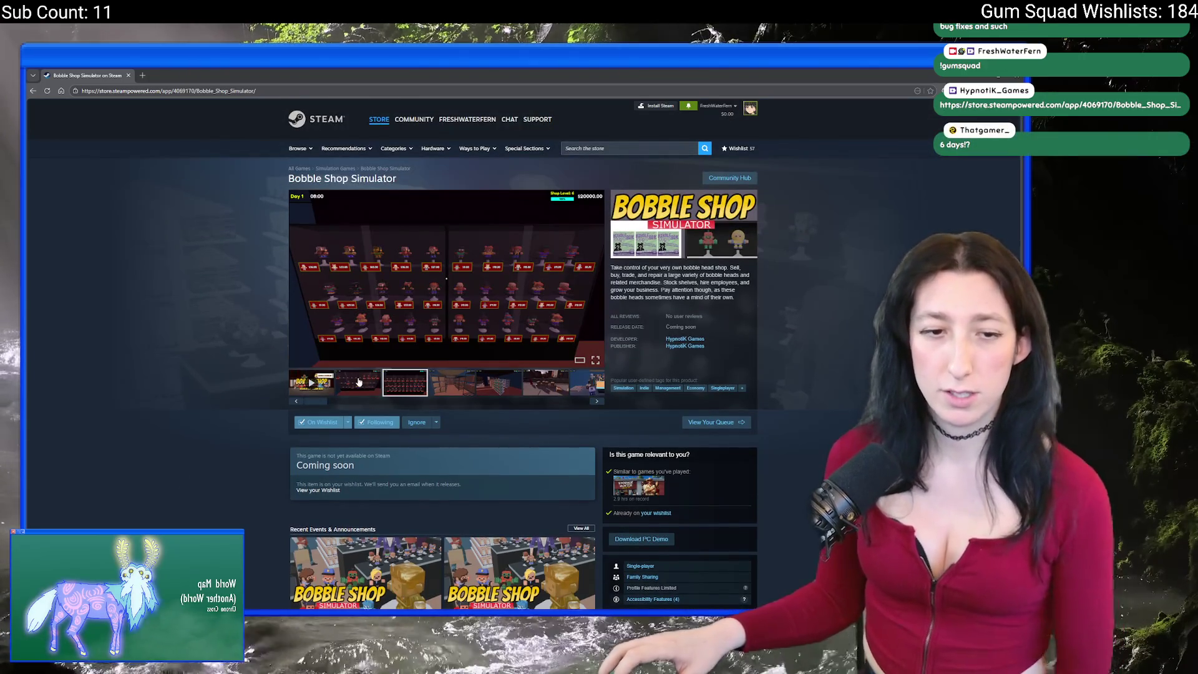
click(453, 382)
click(460, 310)
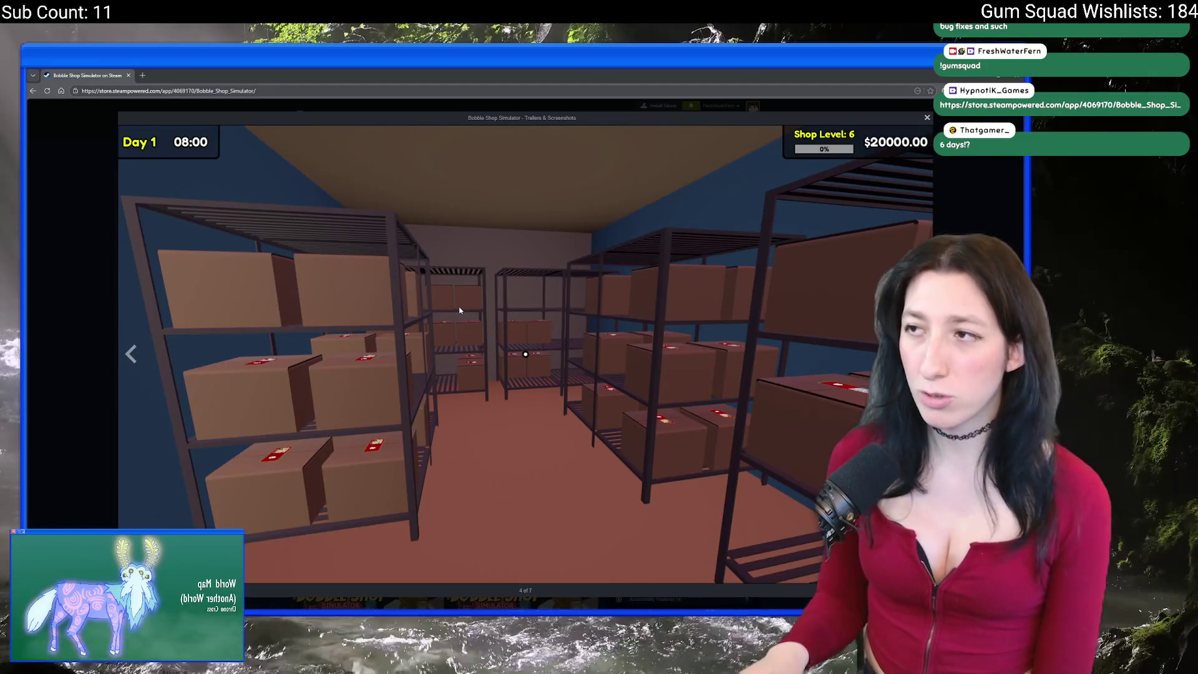
Page through the full-size gallery to the last screenshot, step back four, and close it.
key(Escape)
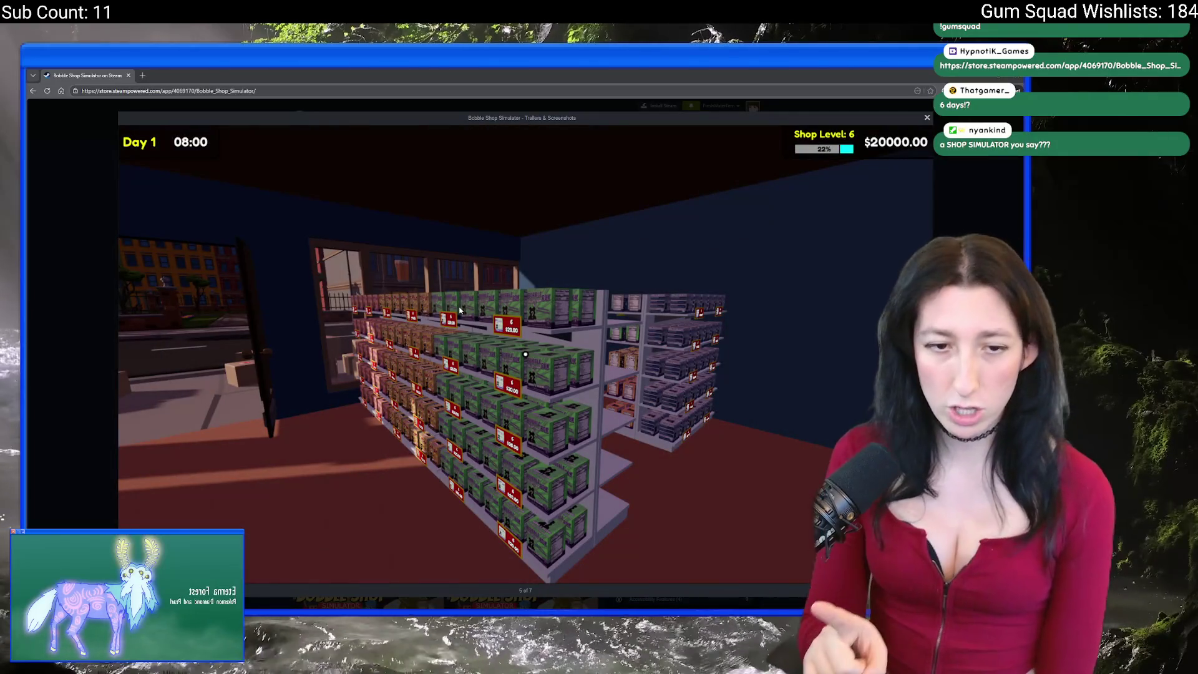
key(Right)
key(Right)
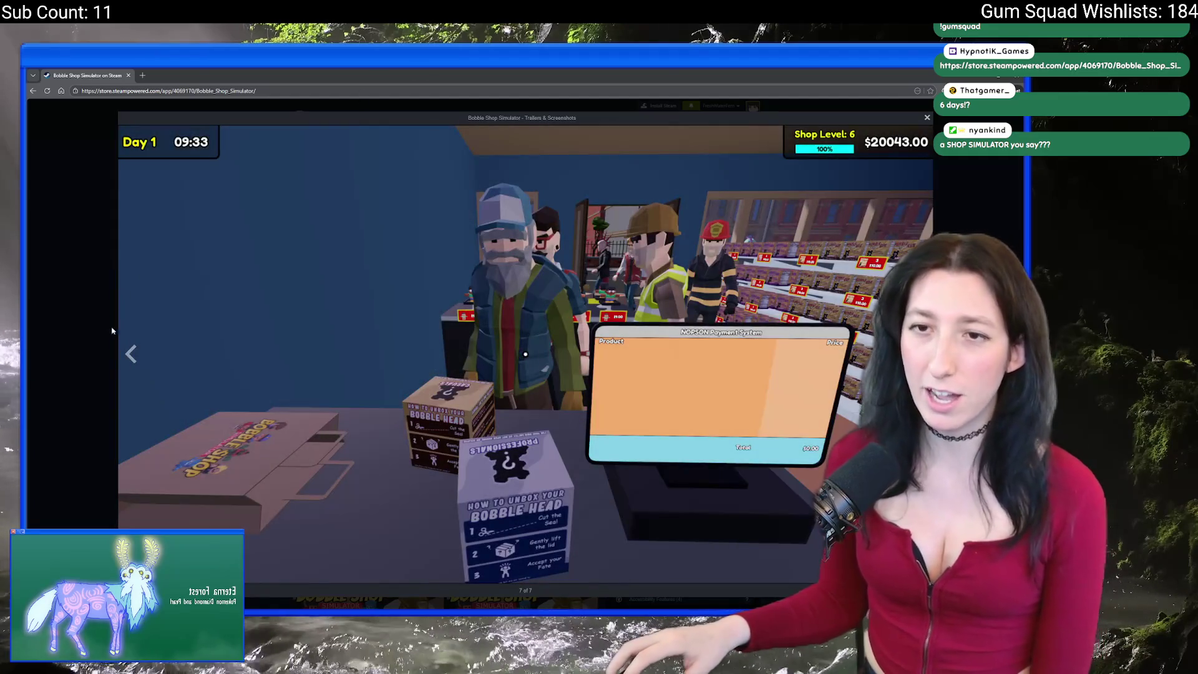
click(131, 355)
click(131, 355)
click(131, 355)
click(131, 355)
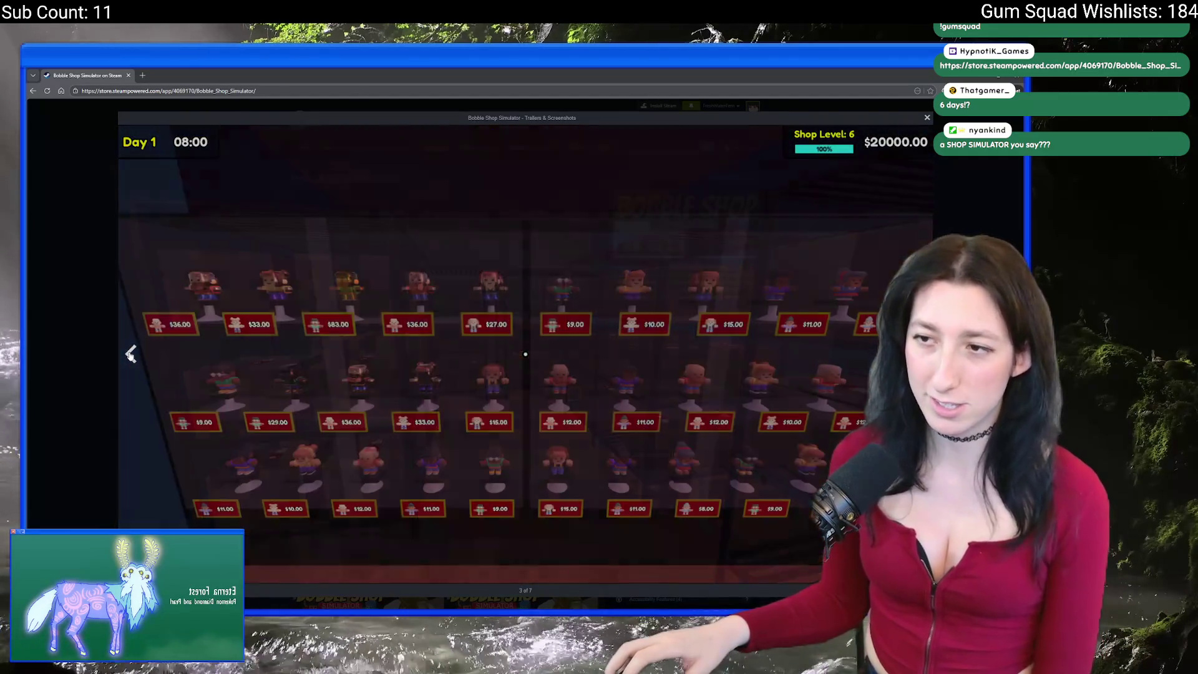
click(63, 329)
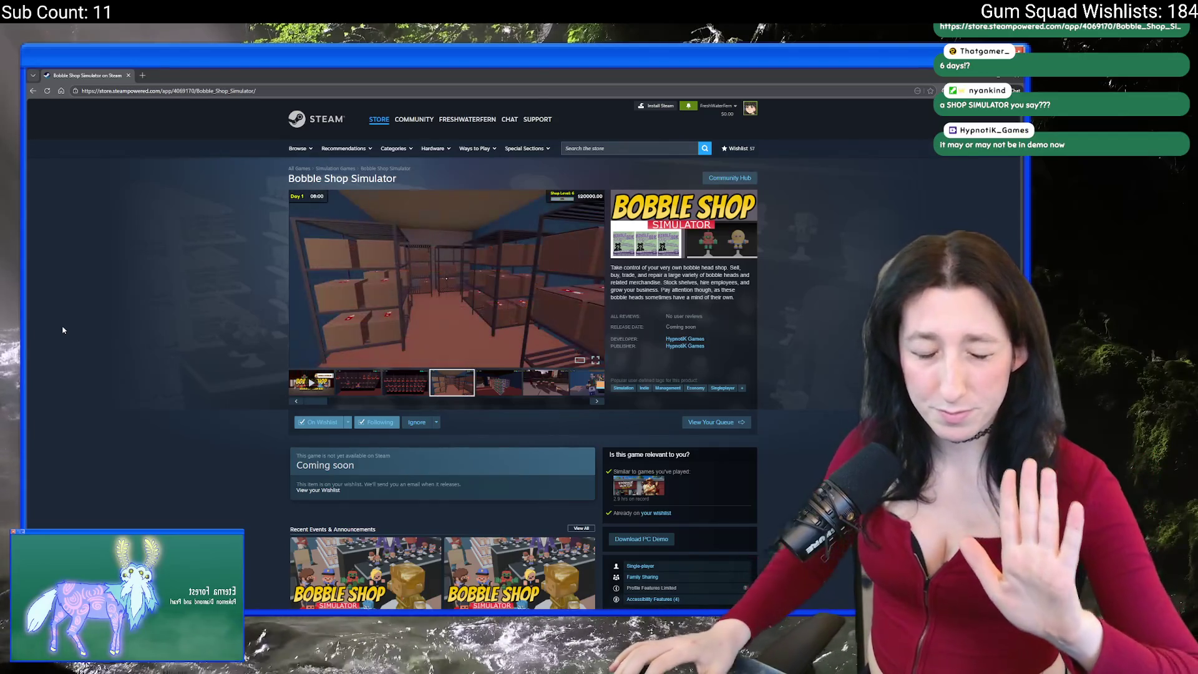
Scroll over the Bobble Shop Simulator page, then switch to the gumsquadgame.com window.
scroll(158, 441, down, 5)
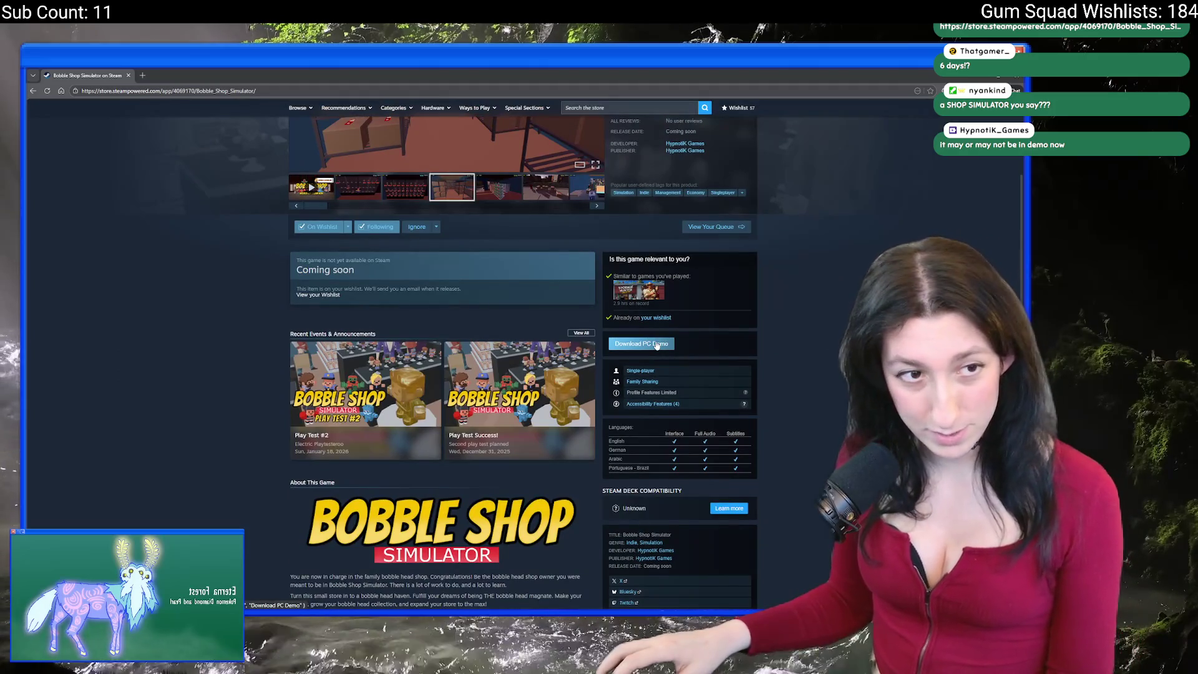
ctrl+scroll(657, 345, up, 6)
scroll(661, 344, down, 10)
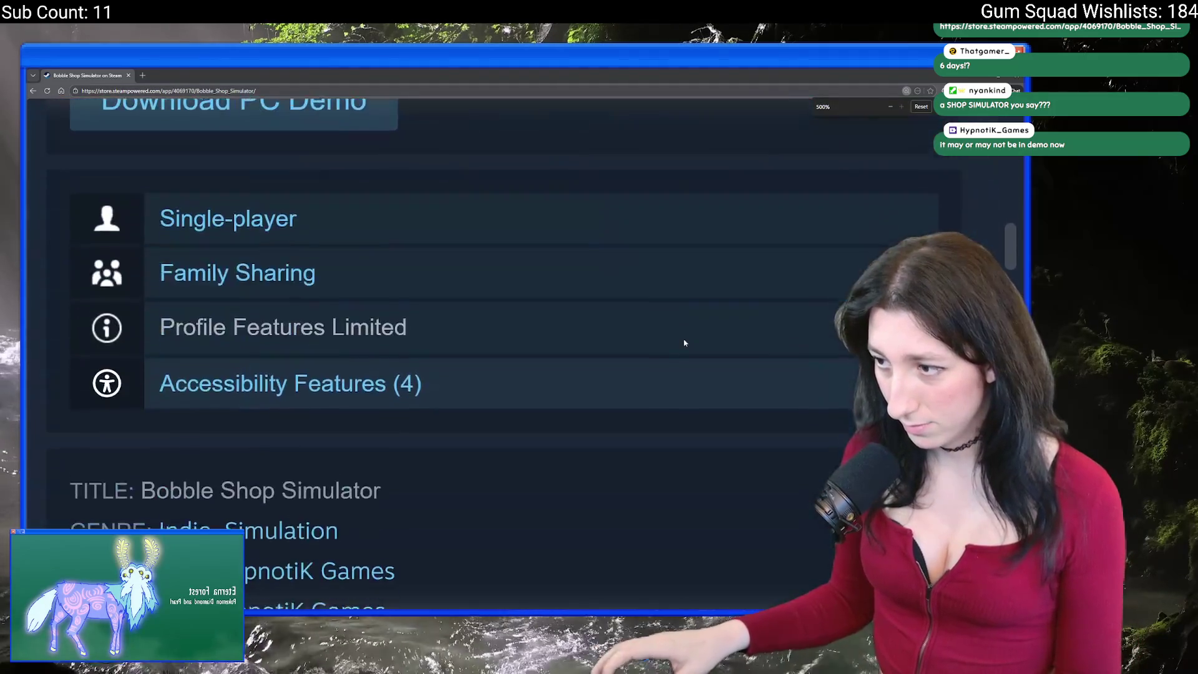
scroll(680, 342, up, 10)
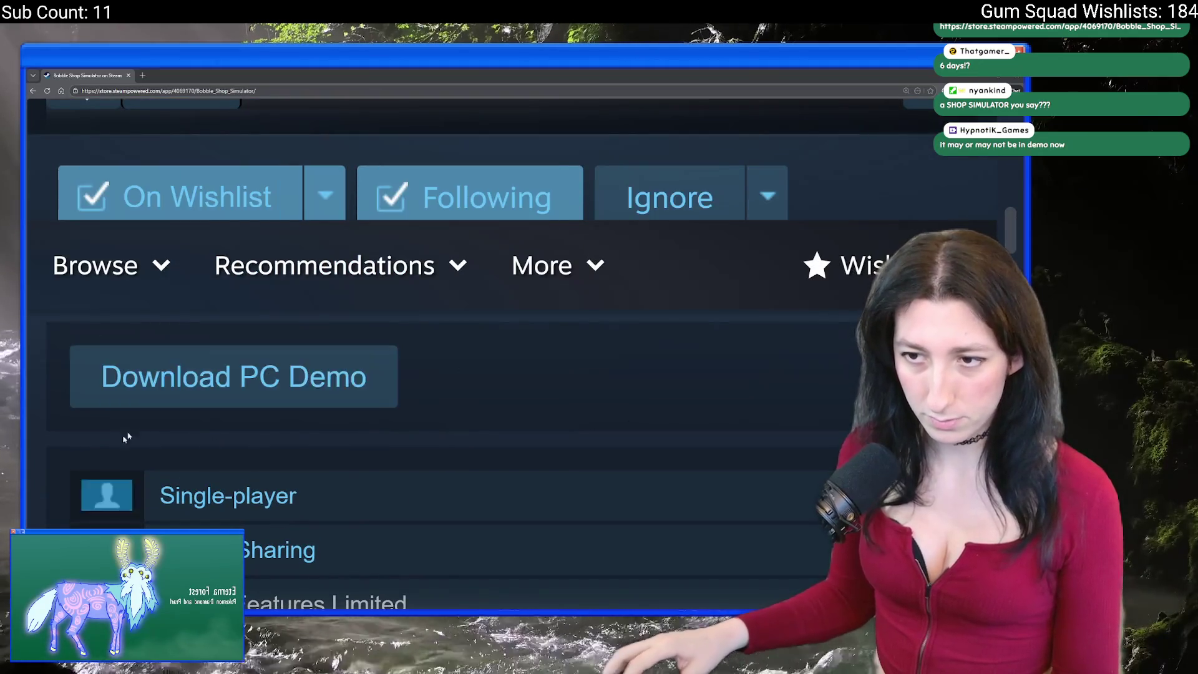
scroll(281, 182, down, 3)
scroll(281, 183, up, 5)
ctrl+scroll(616, 186, down, 6)
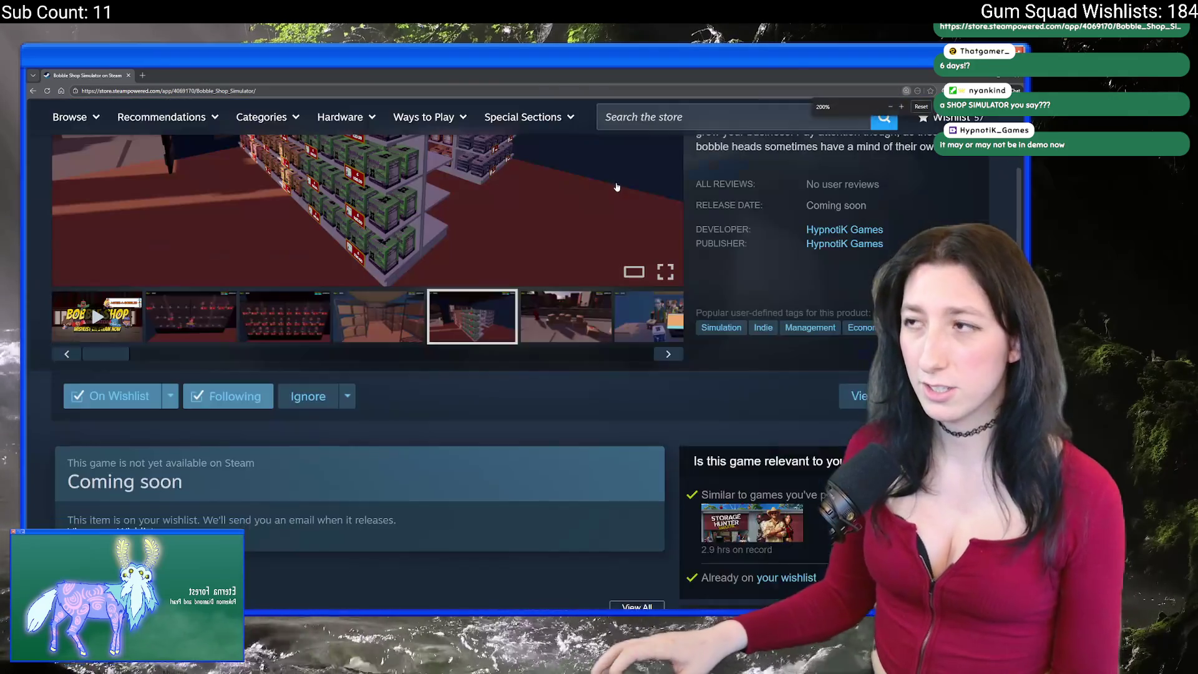
ctrl+scroll(616, 186, down, 1)
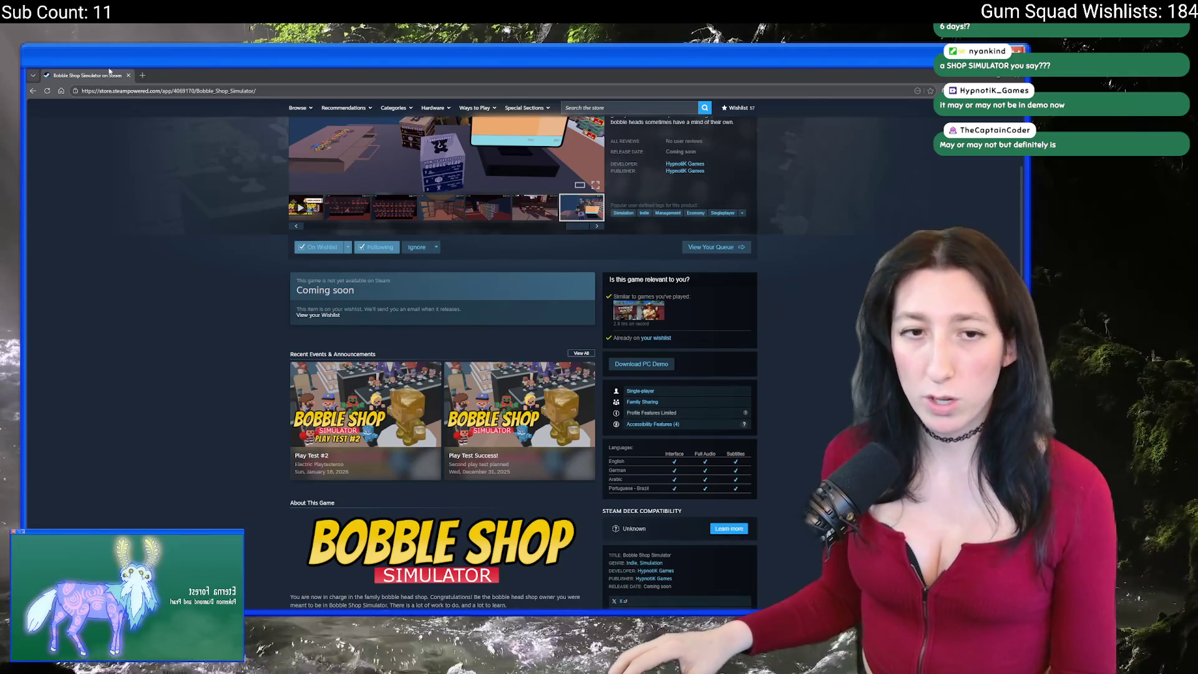
key(alt+Tab)
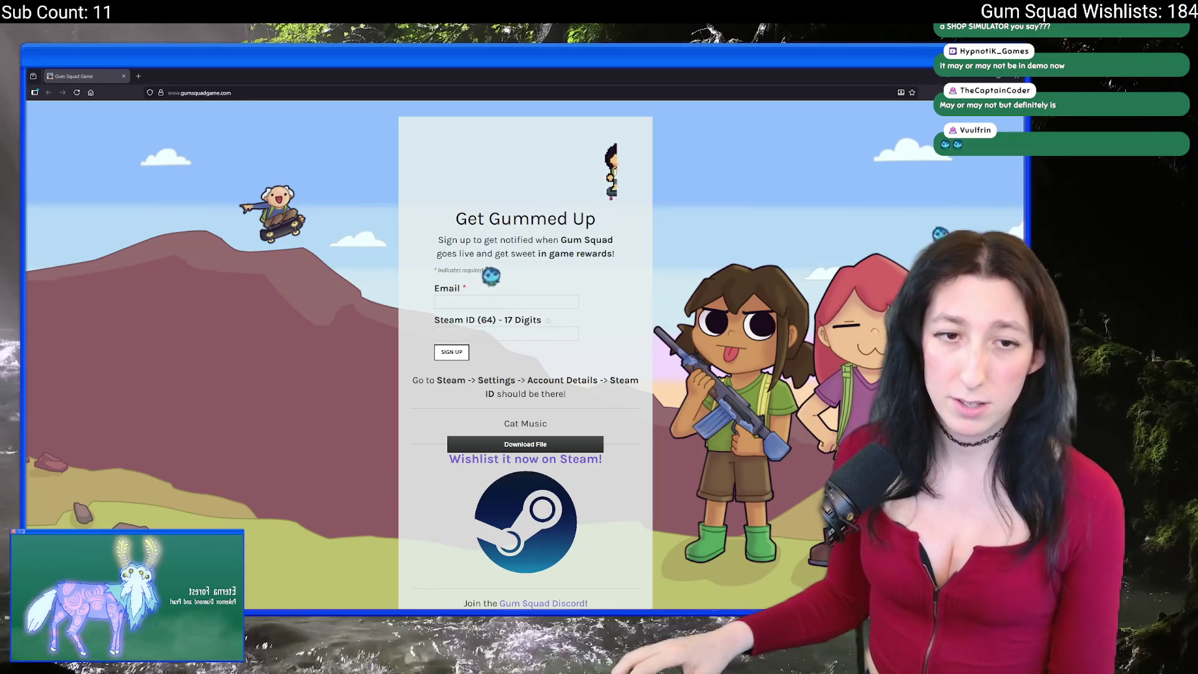
Bring the Steam store window forward, centre it, and maximize it.
key(alt+Tab)
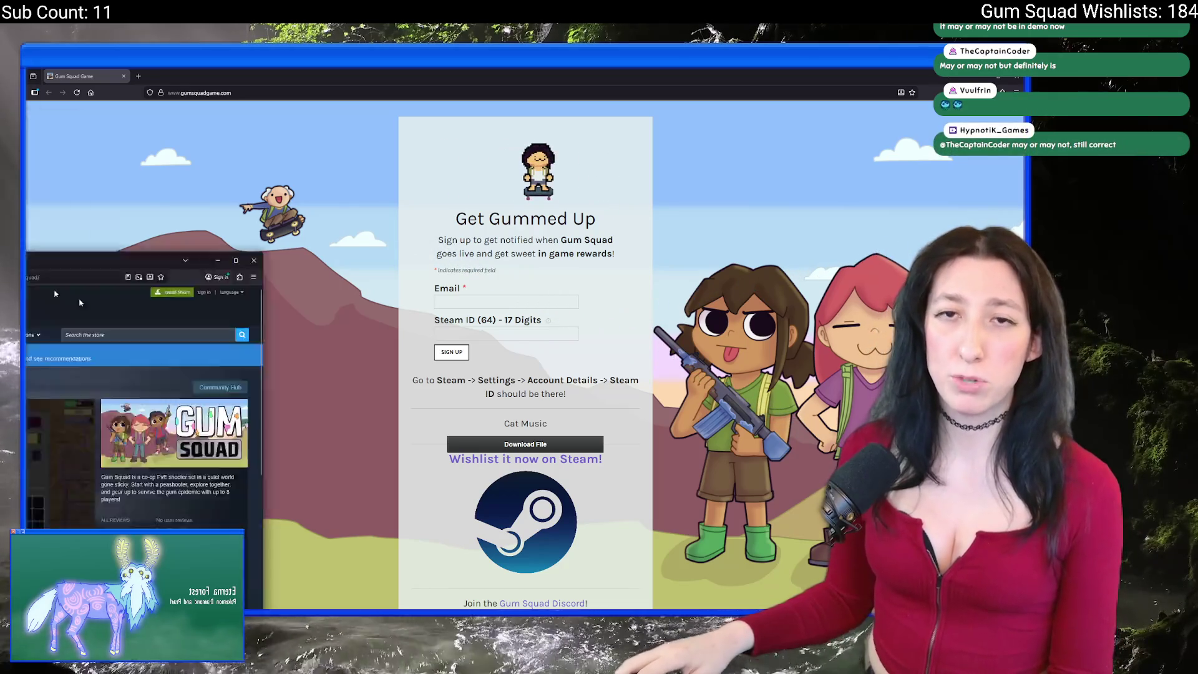
drag(31, 259, 437, 168)
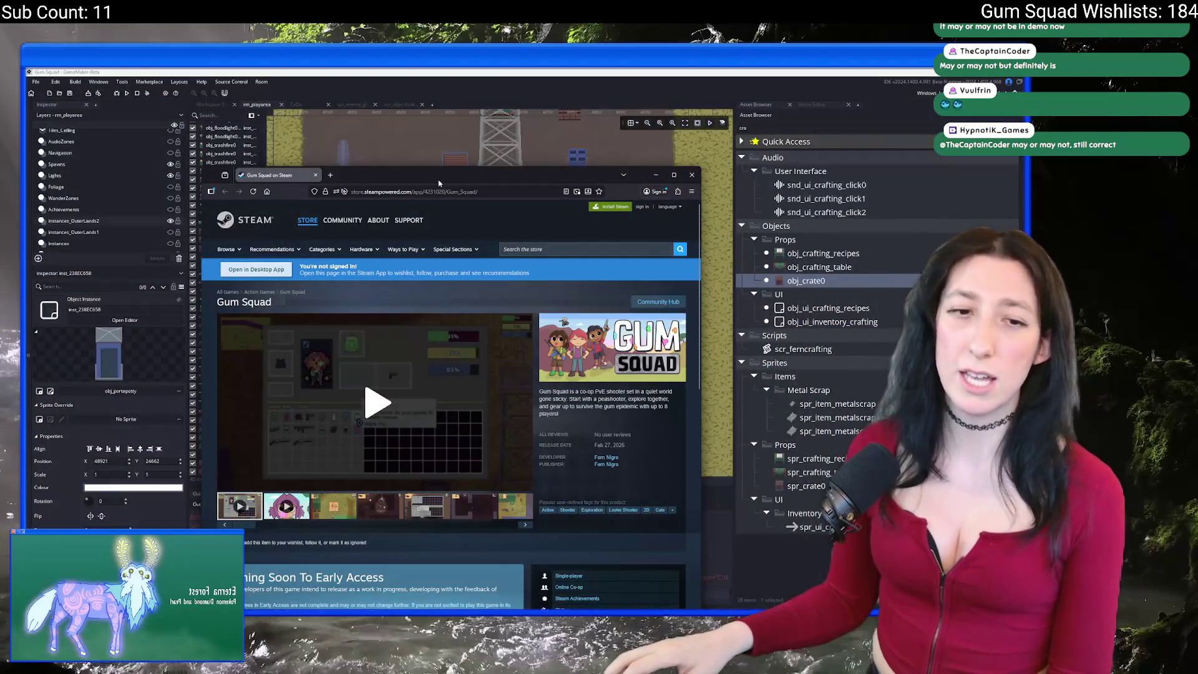
double_click(439, 178)
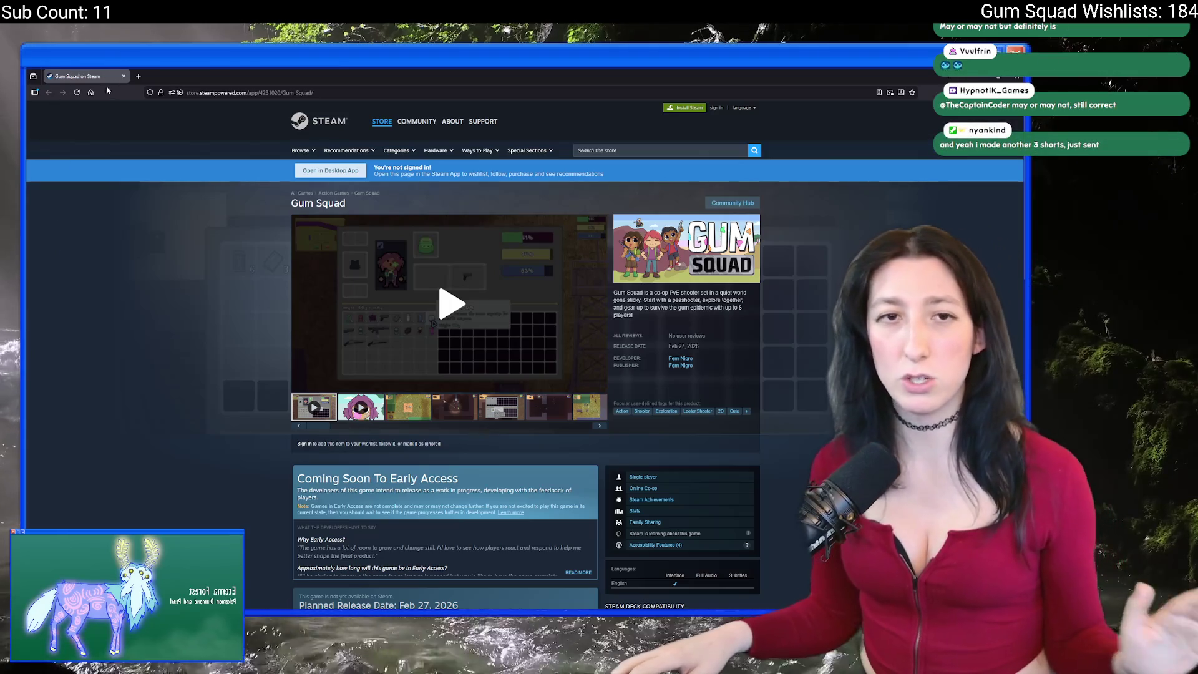
Load YouTube in a new browser tab.
click(139, 75)
text(youtube)
key(Return)
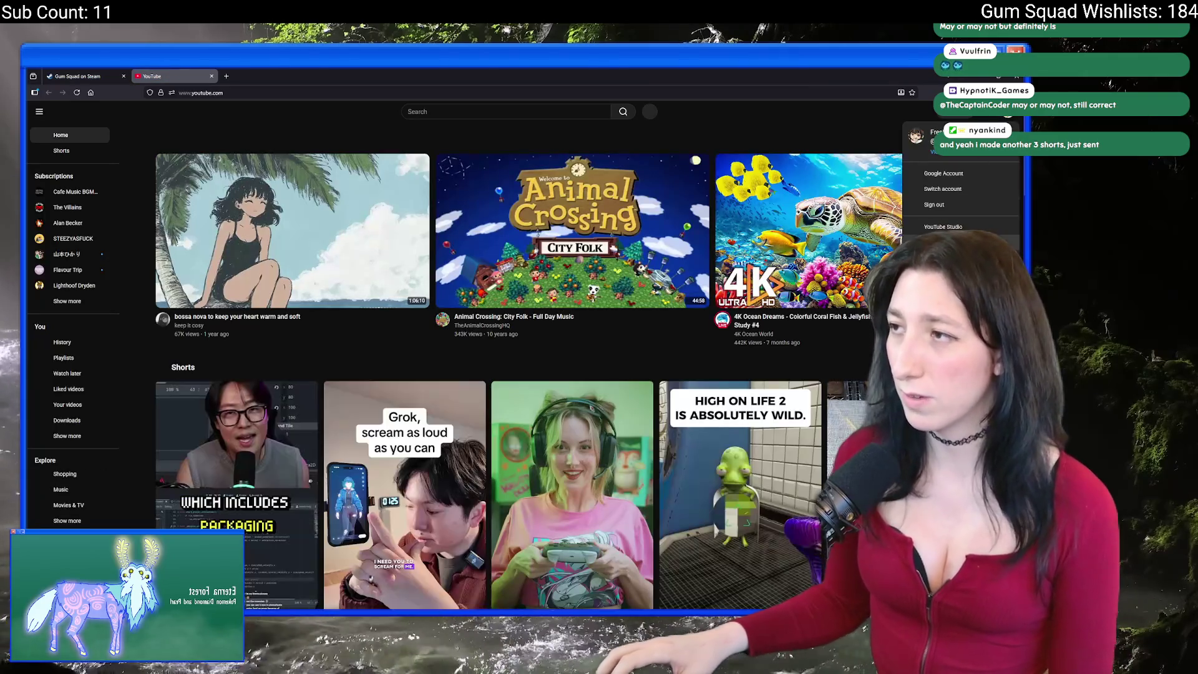
Copy the 'I Made A Multiplayer Game In 3 Months' link from YouTube Studio Content, then close Studio.
click(943, 227)
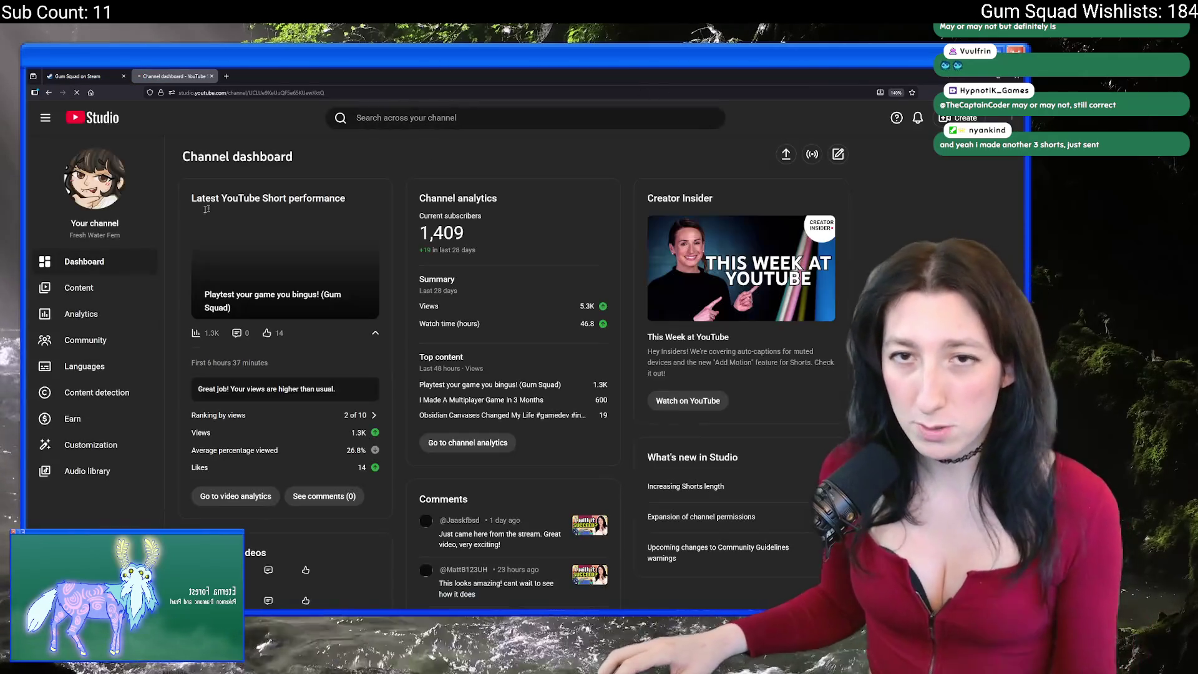
click(109, 284)
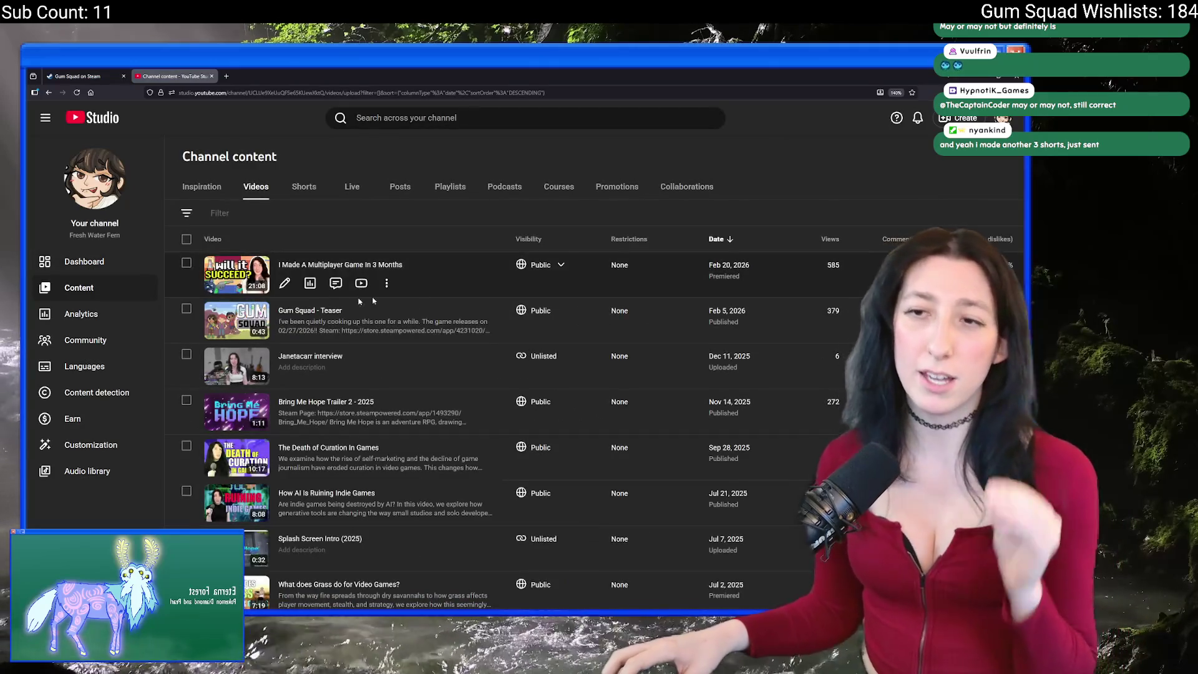
click(368, 267)
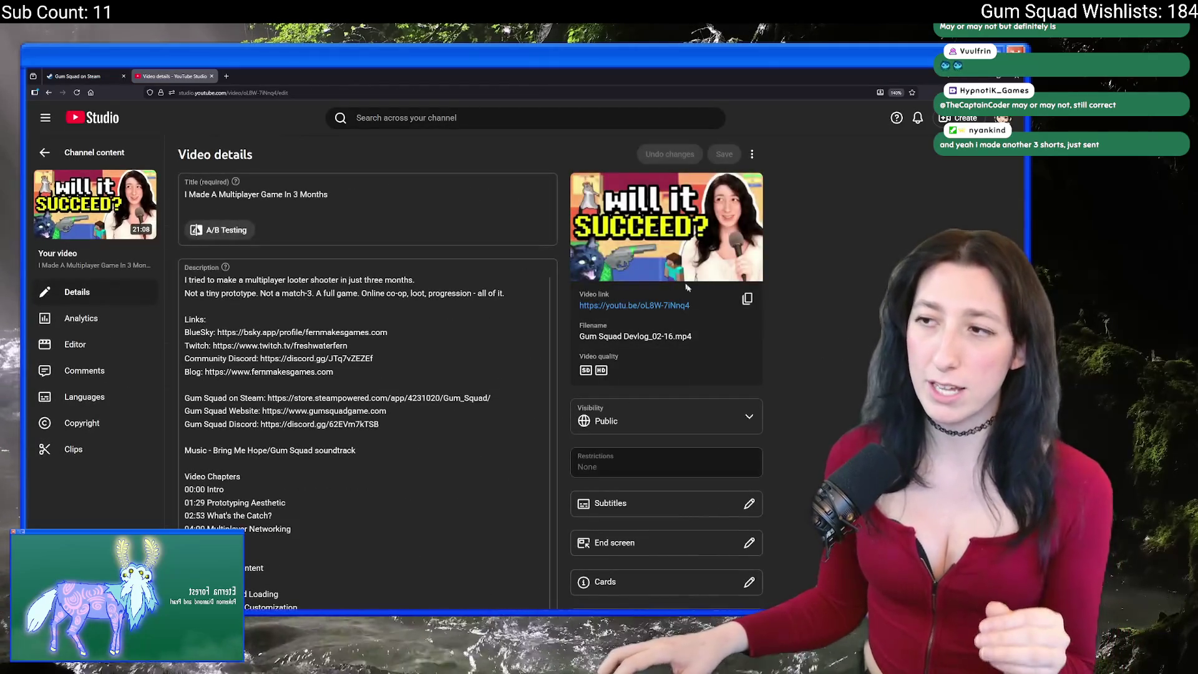
click(751, 304)
middle_click(162, 74)
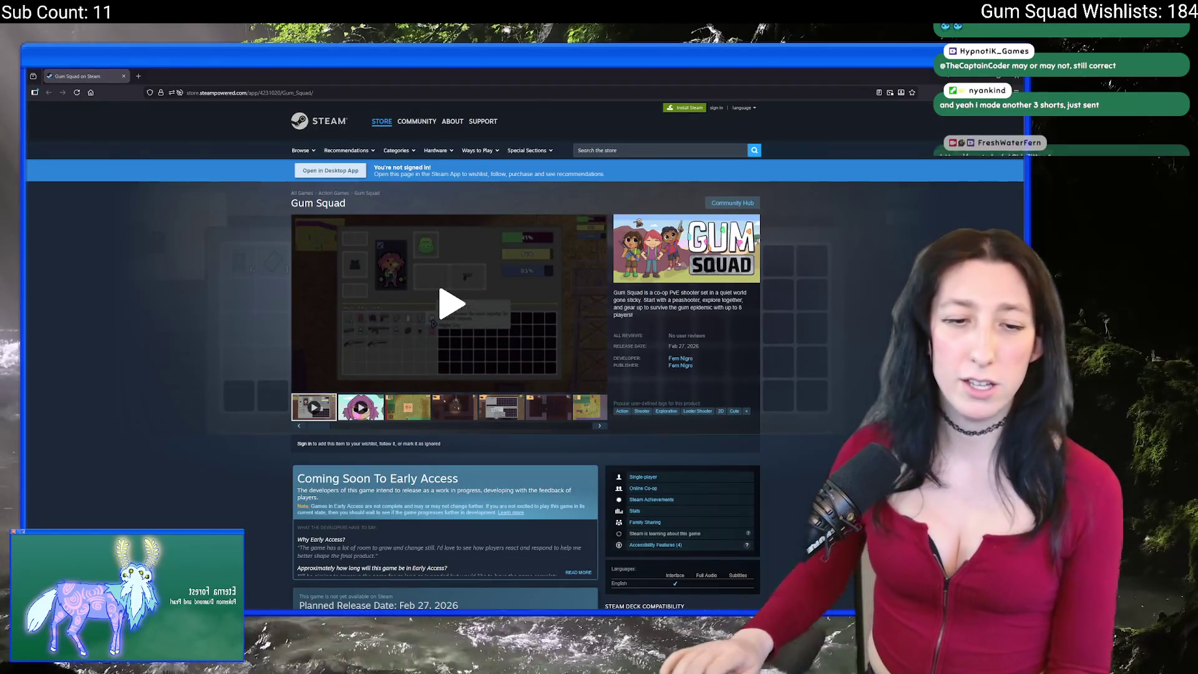
Open the copied video link in a new tab, preview it at 8:35, then close it.
click(256, 94)
key(ctrl+v)
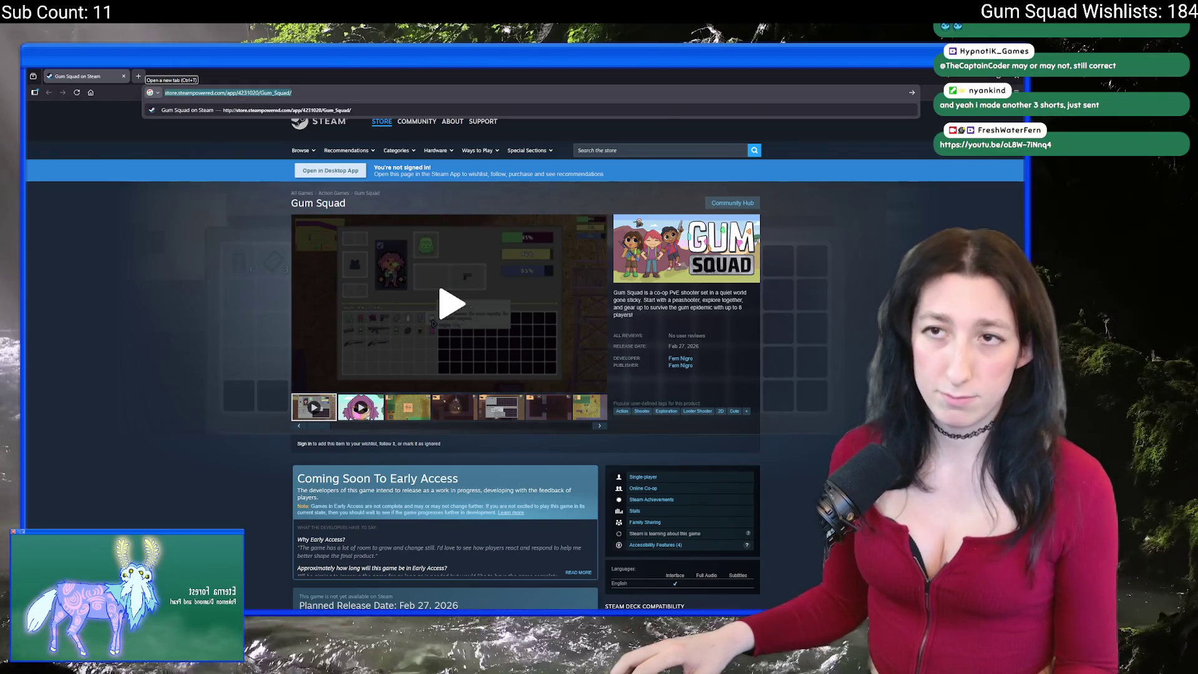
key(alt+Return)
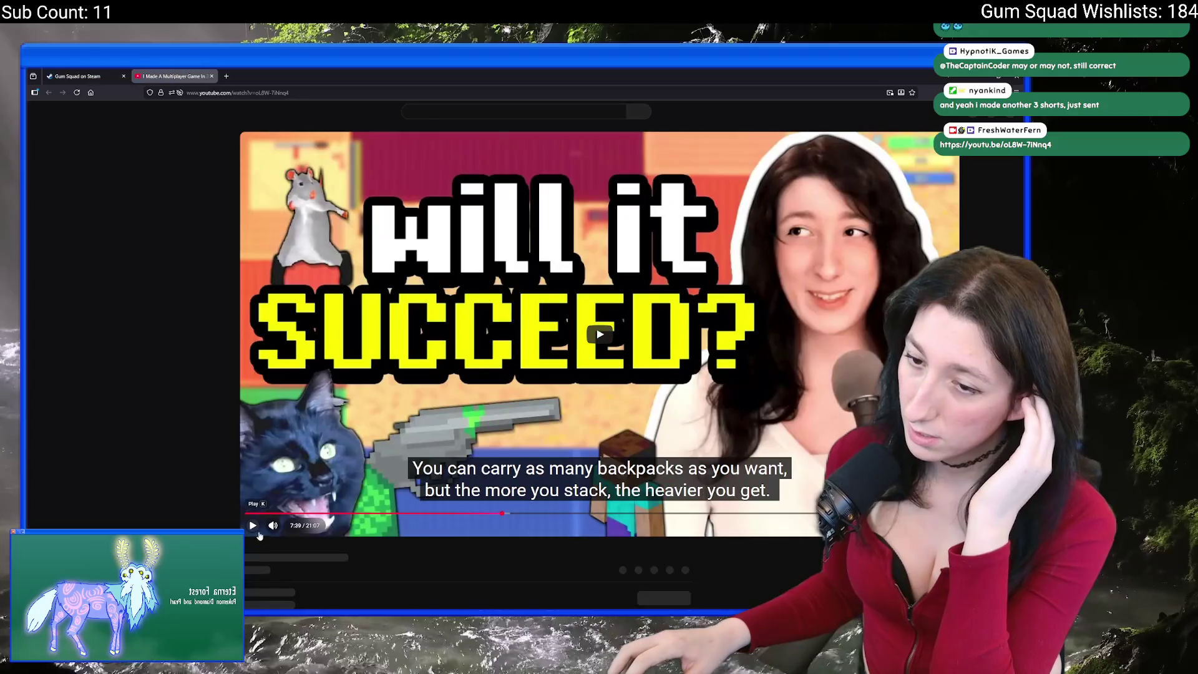
click(258, 532)
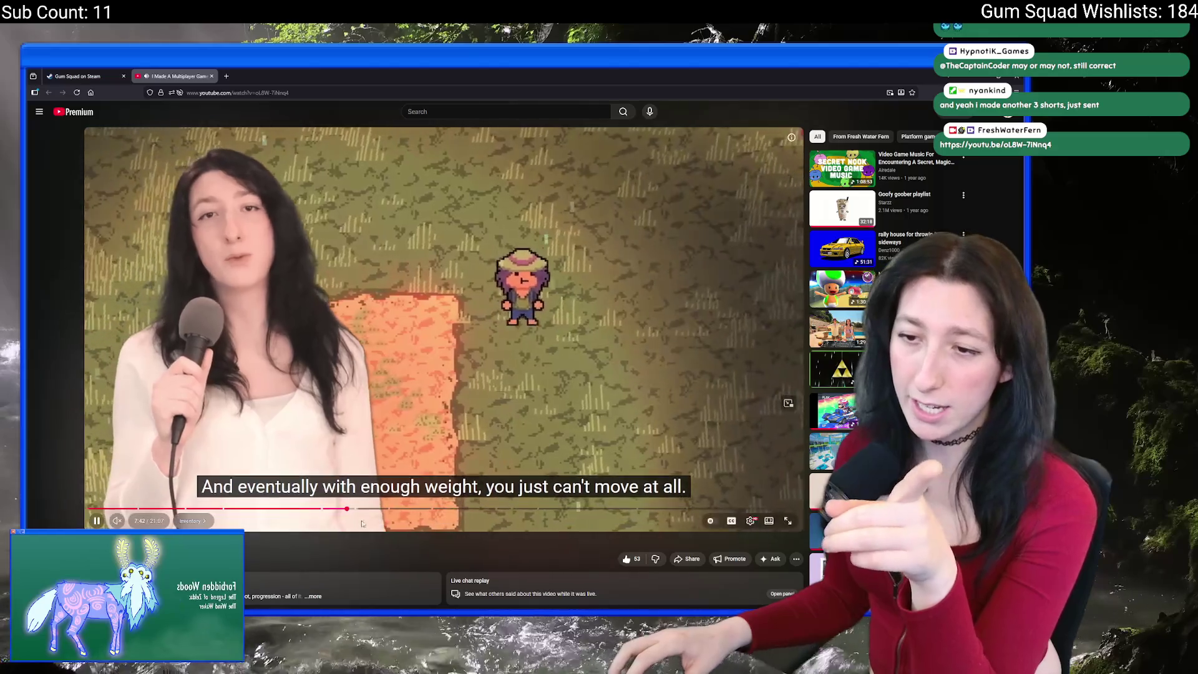
click(378, 509)
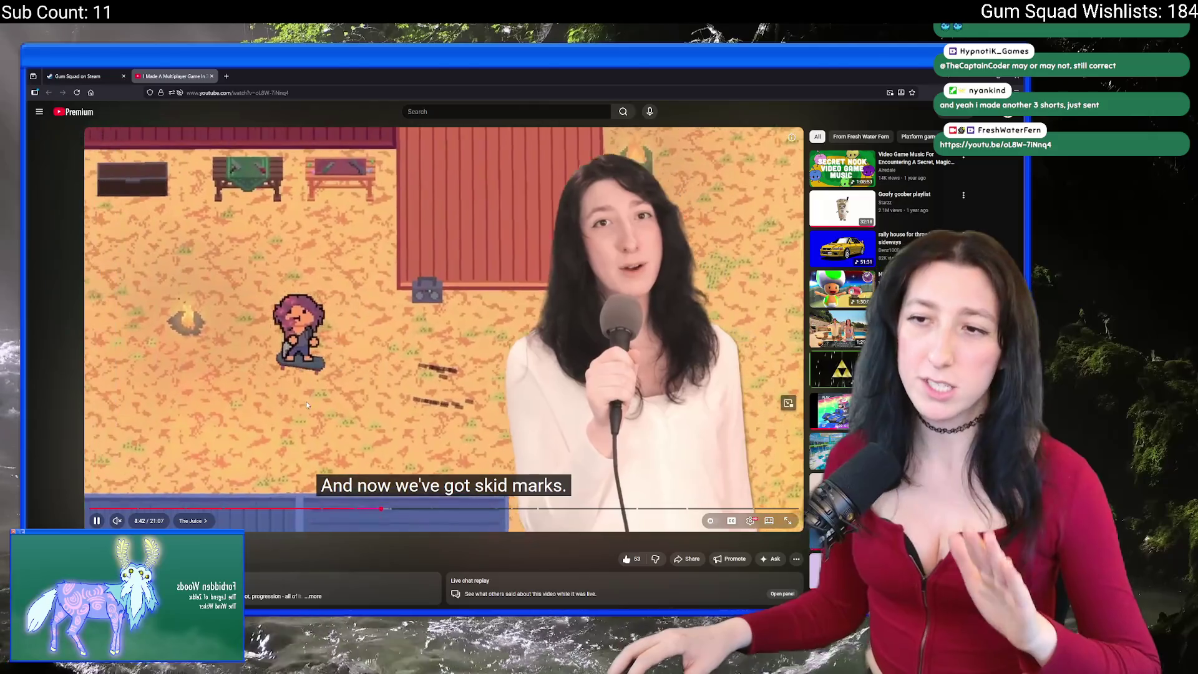
click(297, 442)
scroll(264, 357, down, 5)
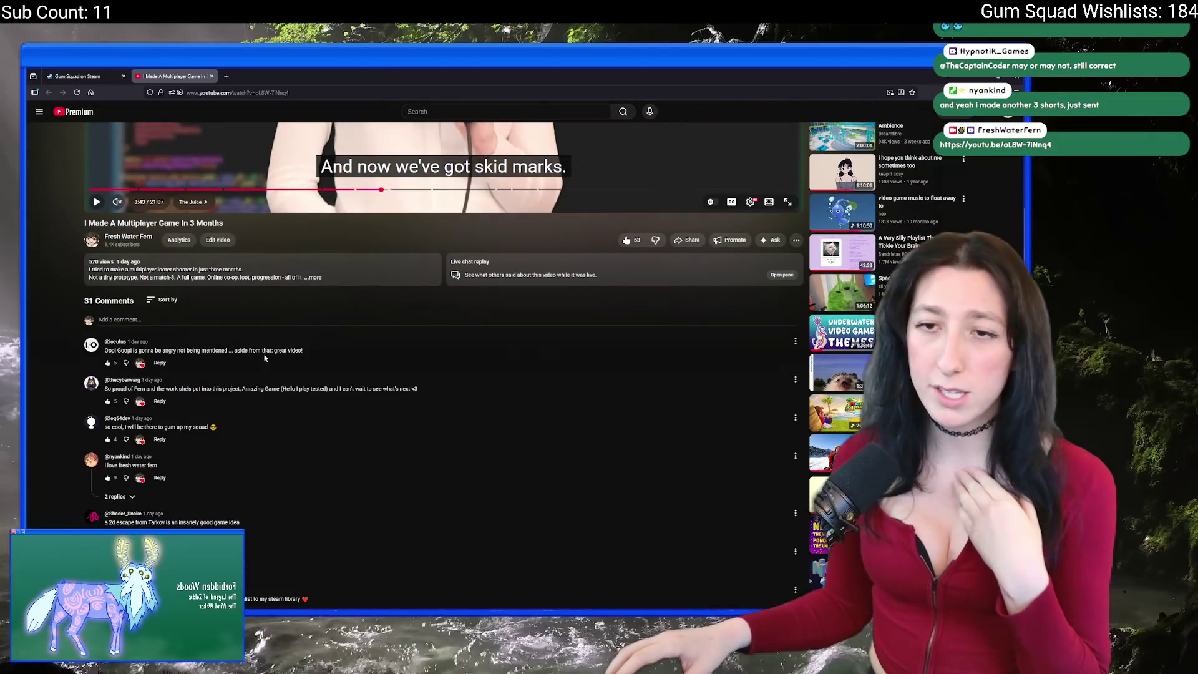
scroll(306, 127, up, 5)
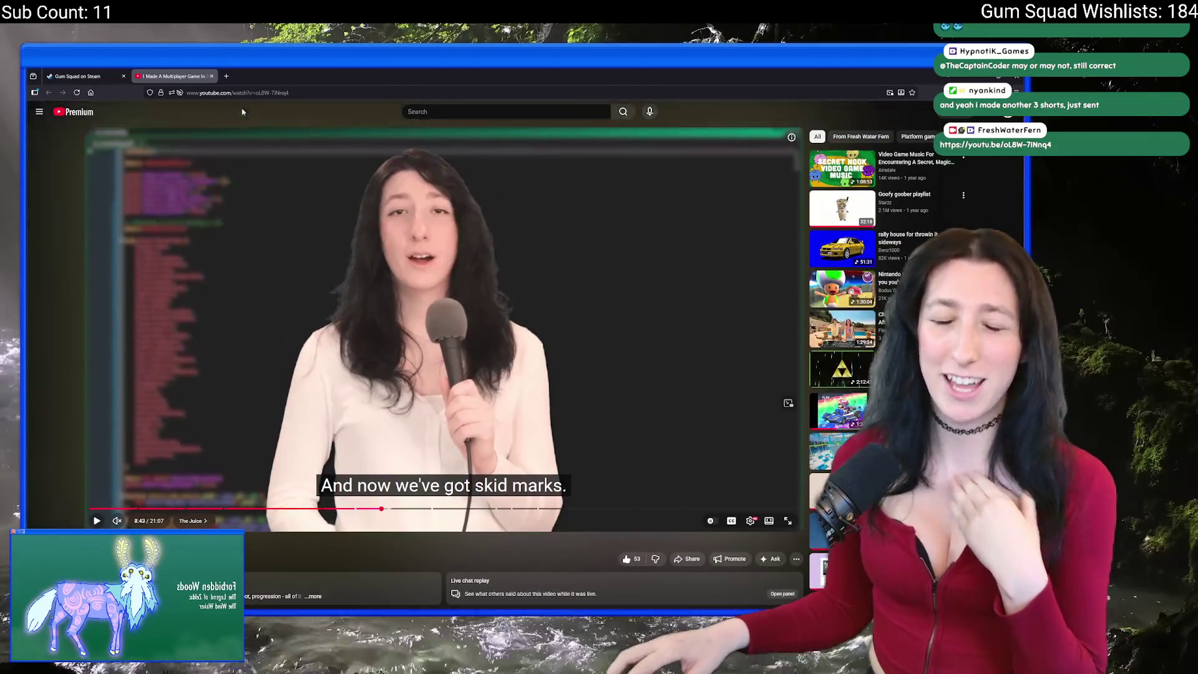
middle_click(190, 71)
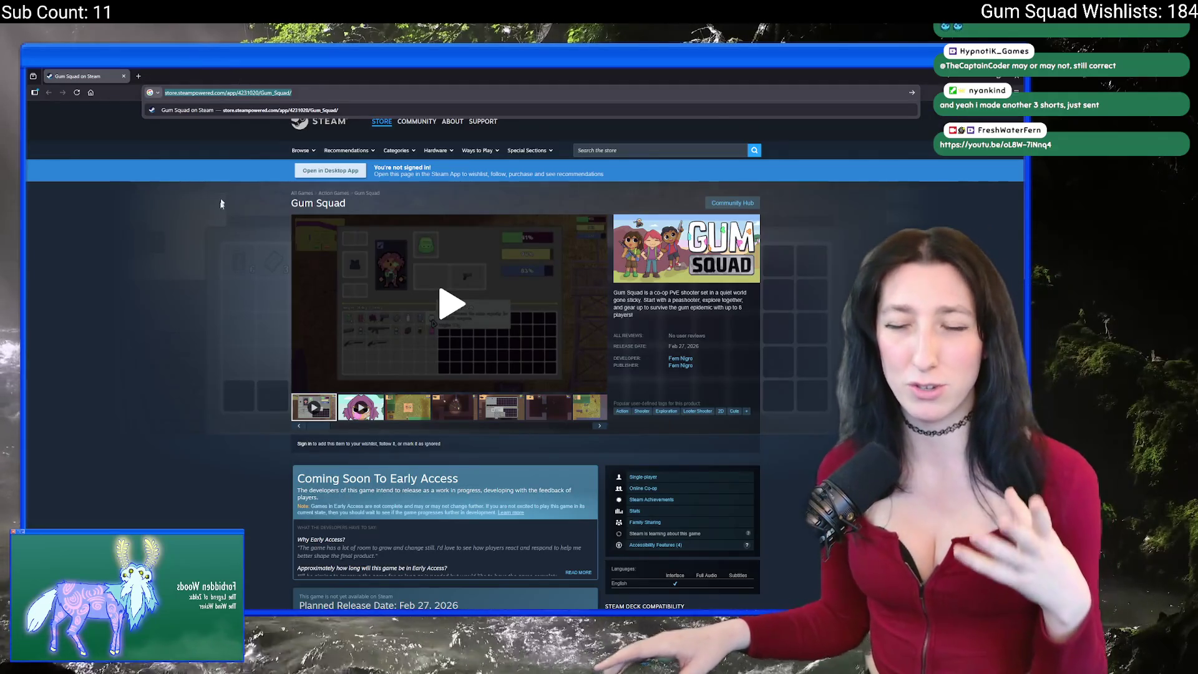
Dismiss the address-bar suggestions and switch to the GameMaker IDE.
click(212, 220)
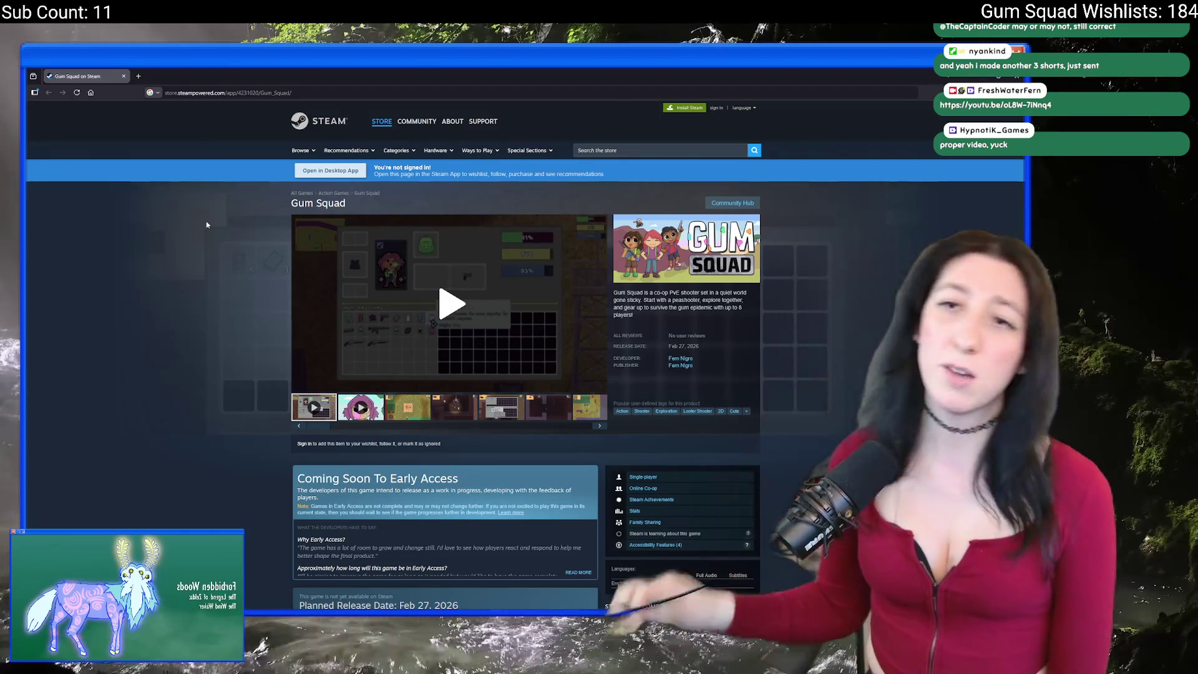
key(alt+Tab)
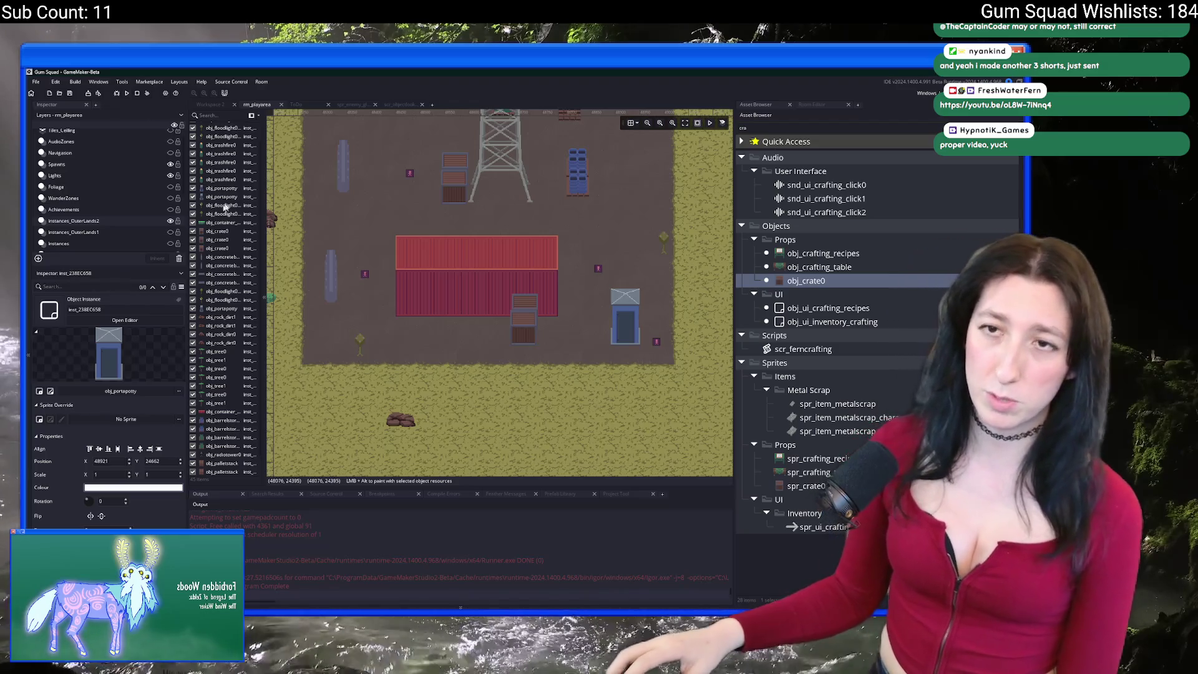
Build and run Gum Squad, maximize its game window, and choose New World.
drag(423, 162, 451, 259)
click(135, 93)
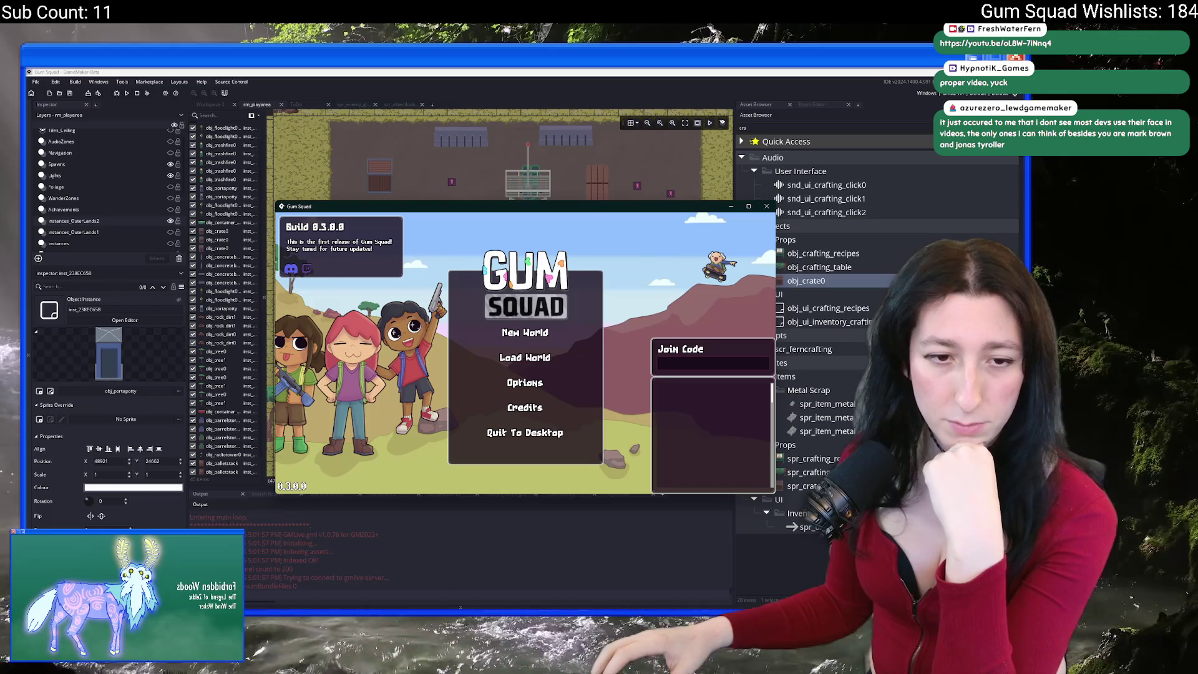
double_click(611, 213)
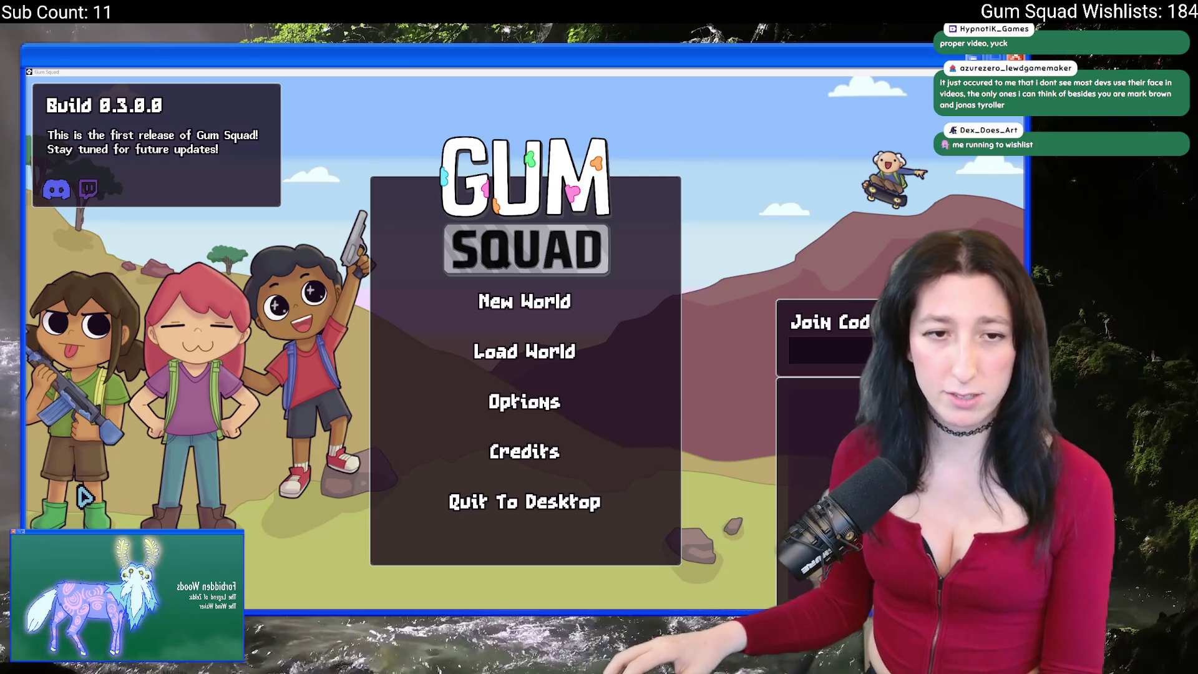
click(474, 306)
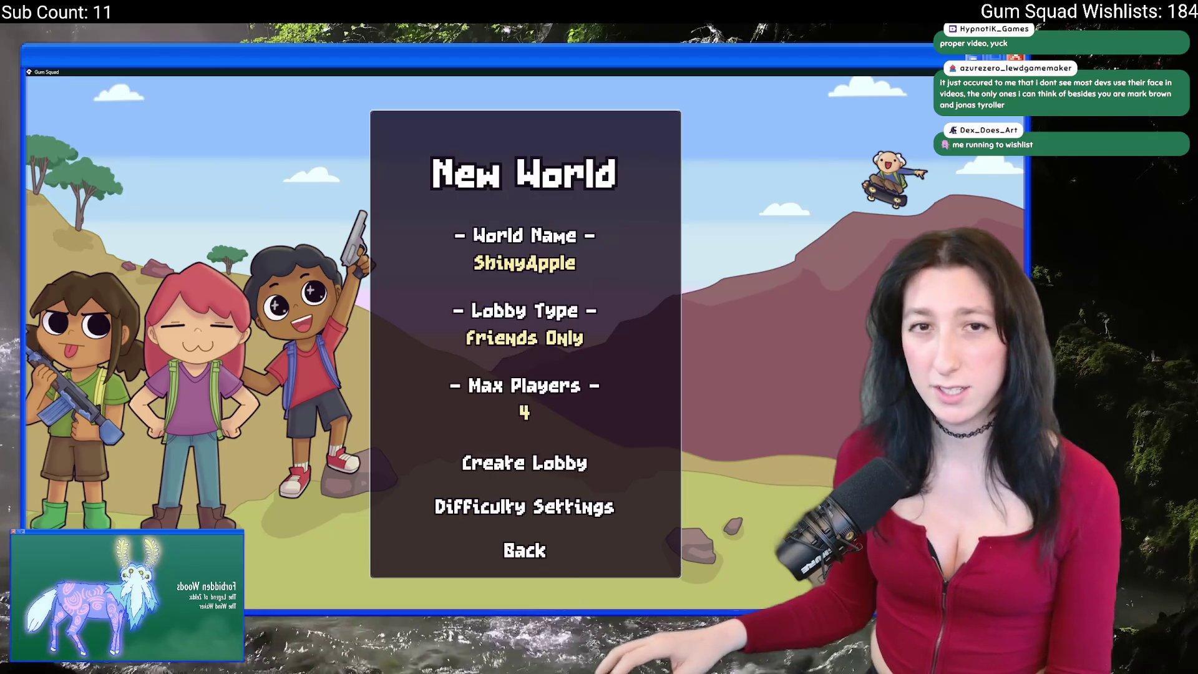
Create the lobby, walk the character around the grass field, then quit with Escape.
click(527, 463)
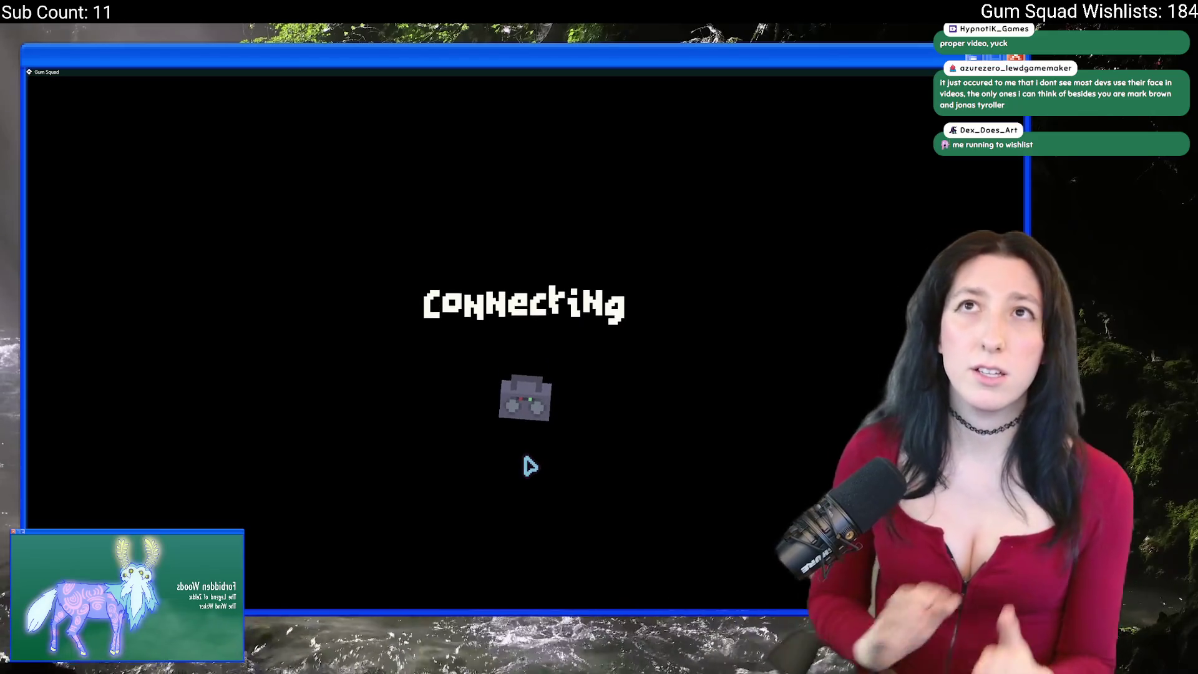
key(d)
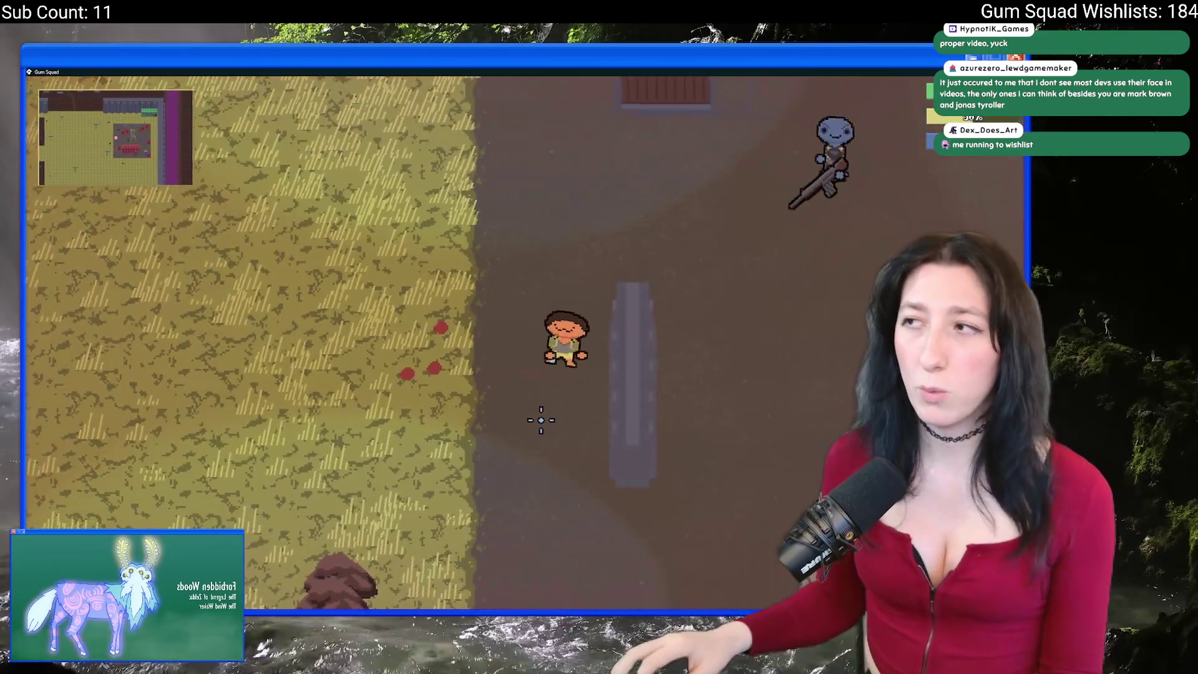
key(a)
key(s)
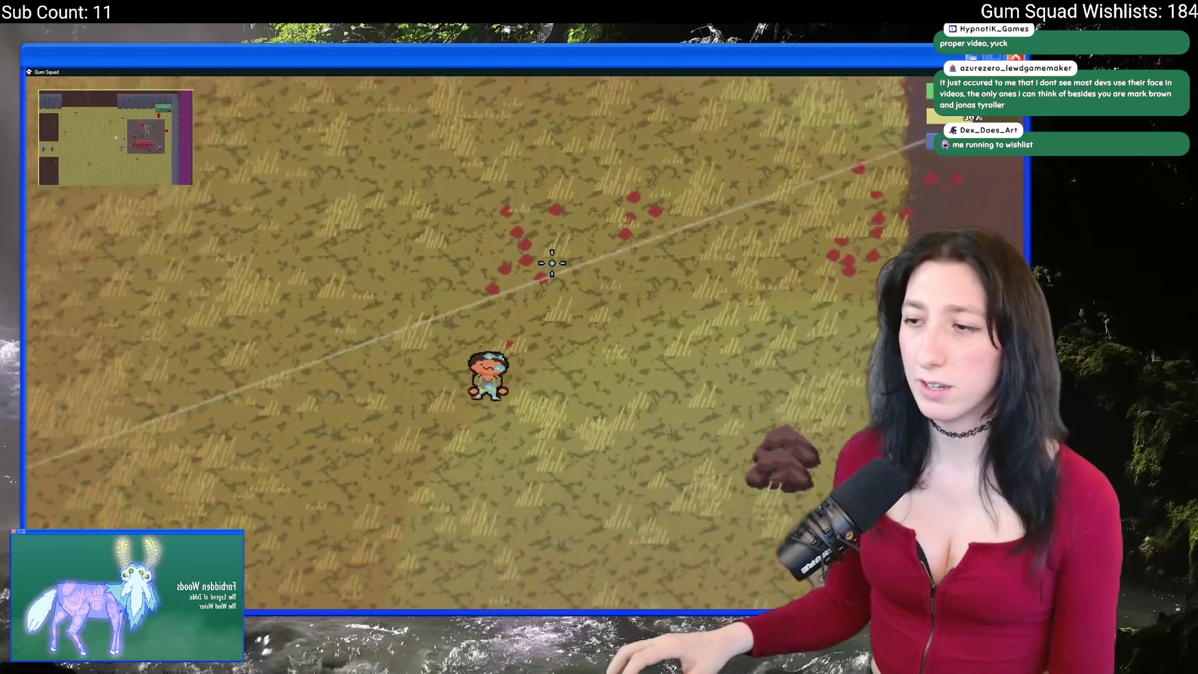
key(d)
key(w)
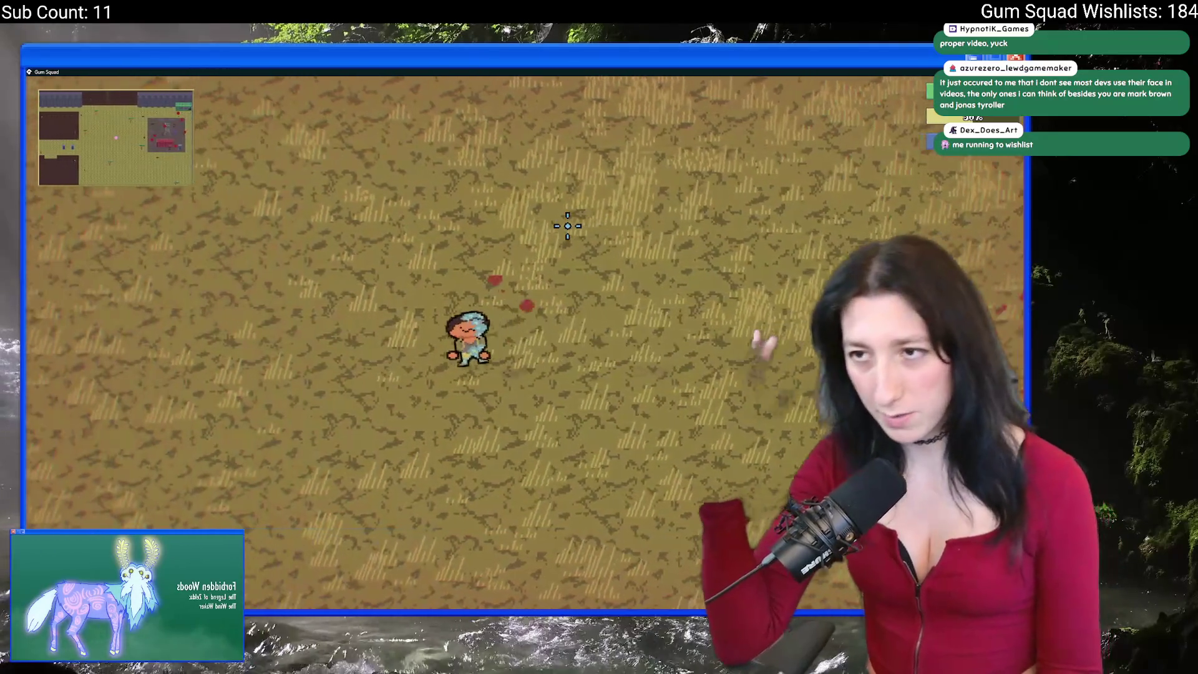
key(a)
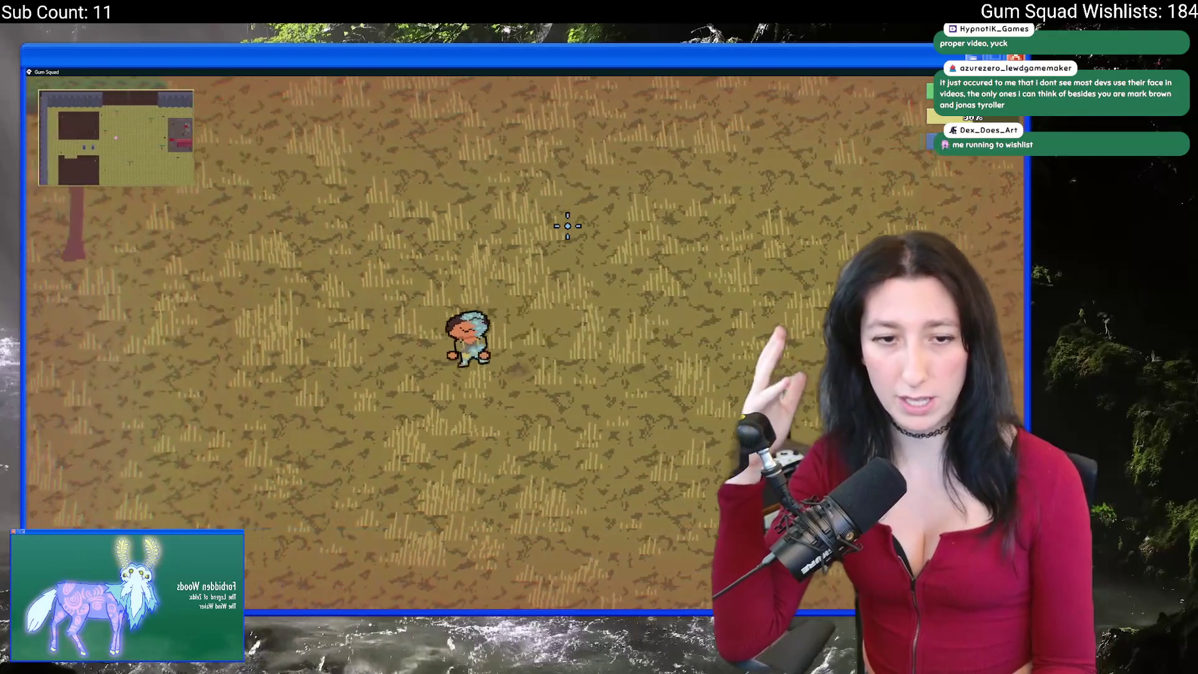
key(a)
key(s)
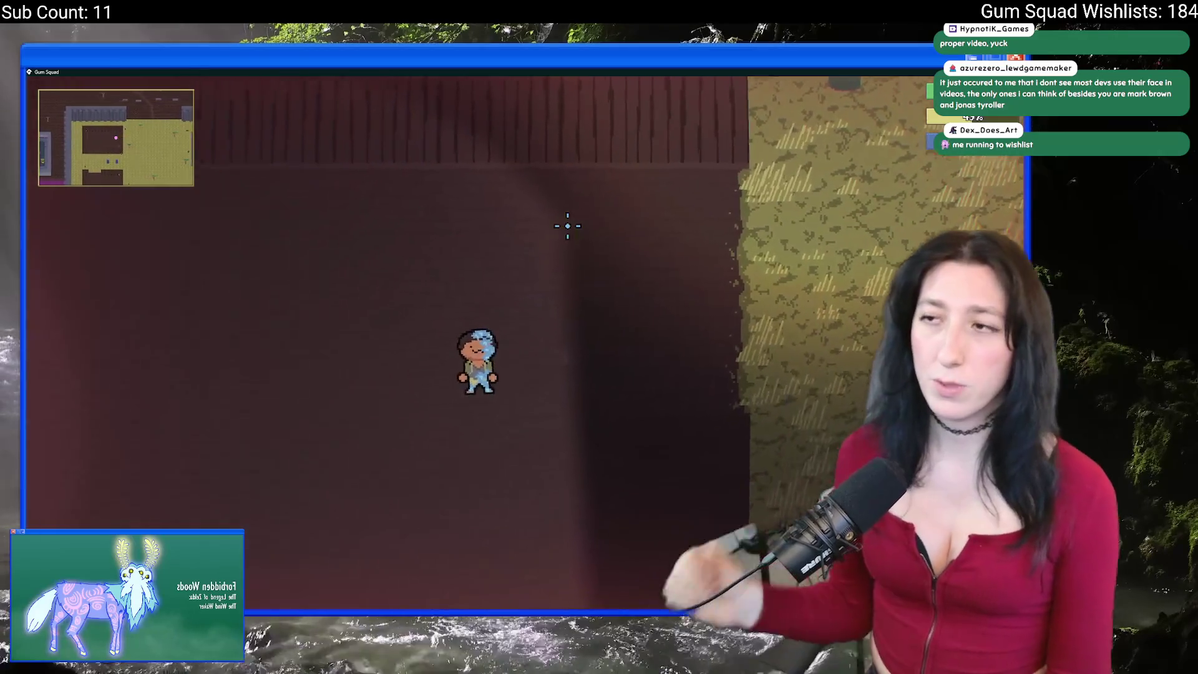
key(Escape)
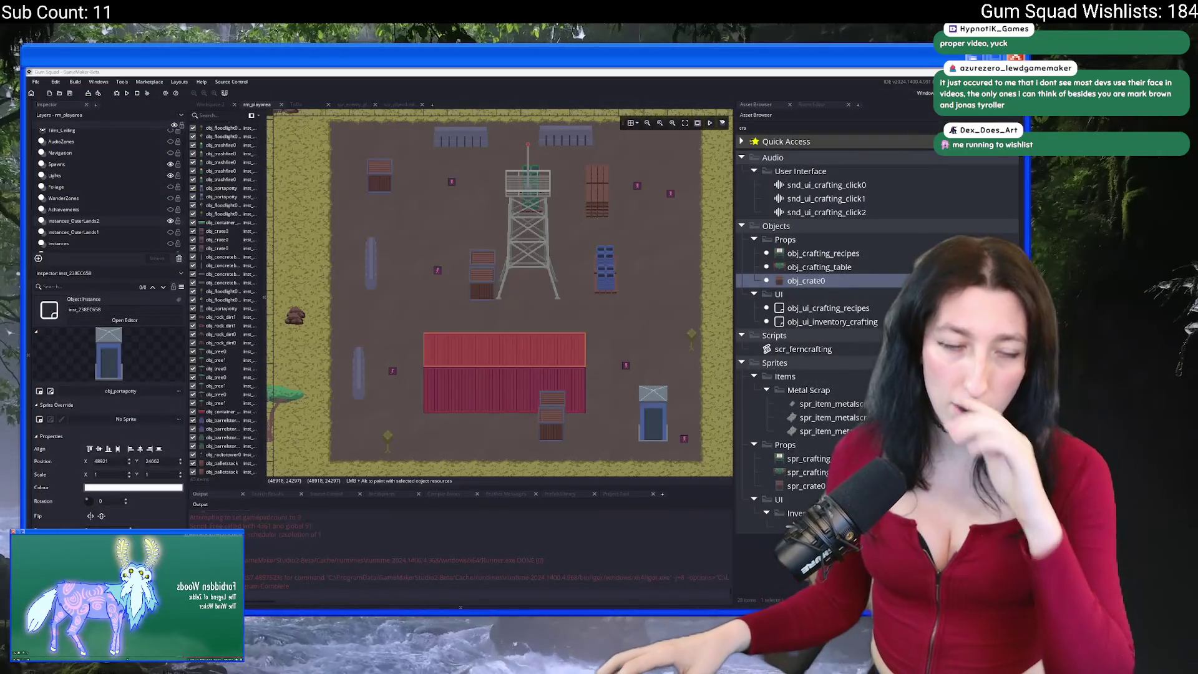
Scroll to the buildings with the portable toilets and select the Tiles_Ceiling layer.
scroll(632, 274, left, 10)
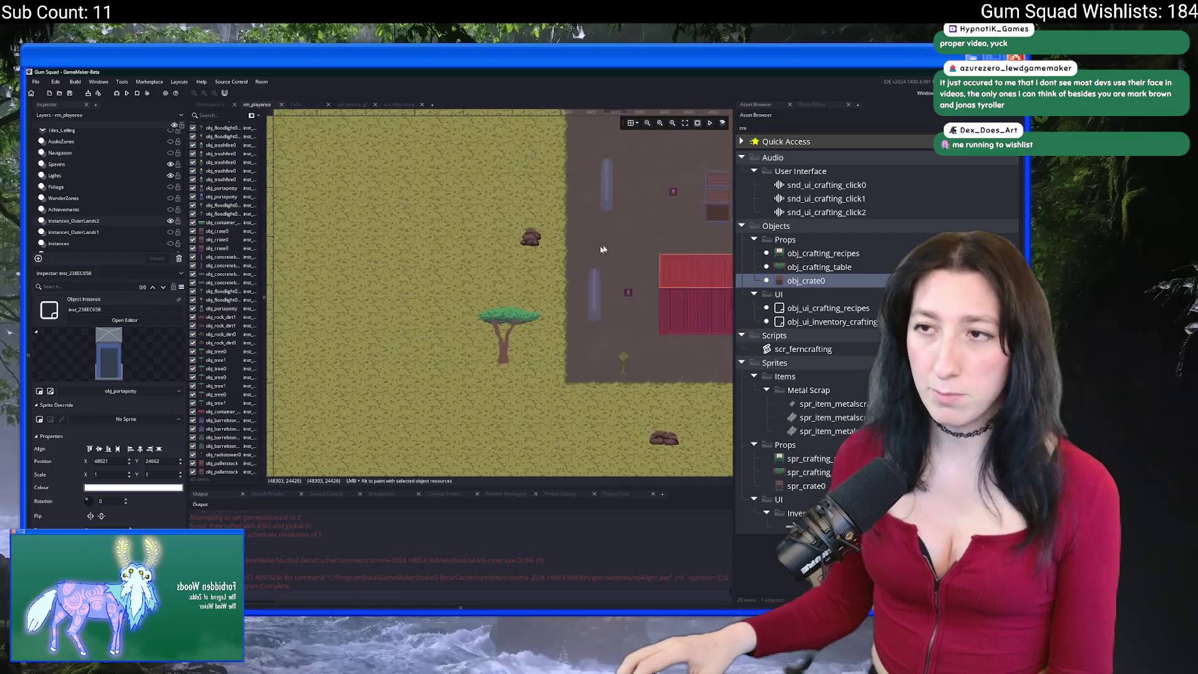
scroll(428, 248, left, 10)
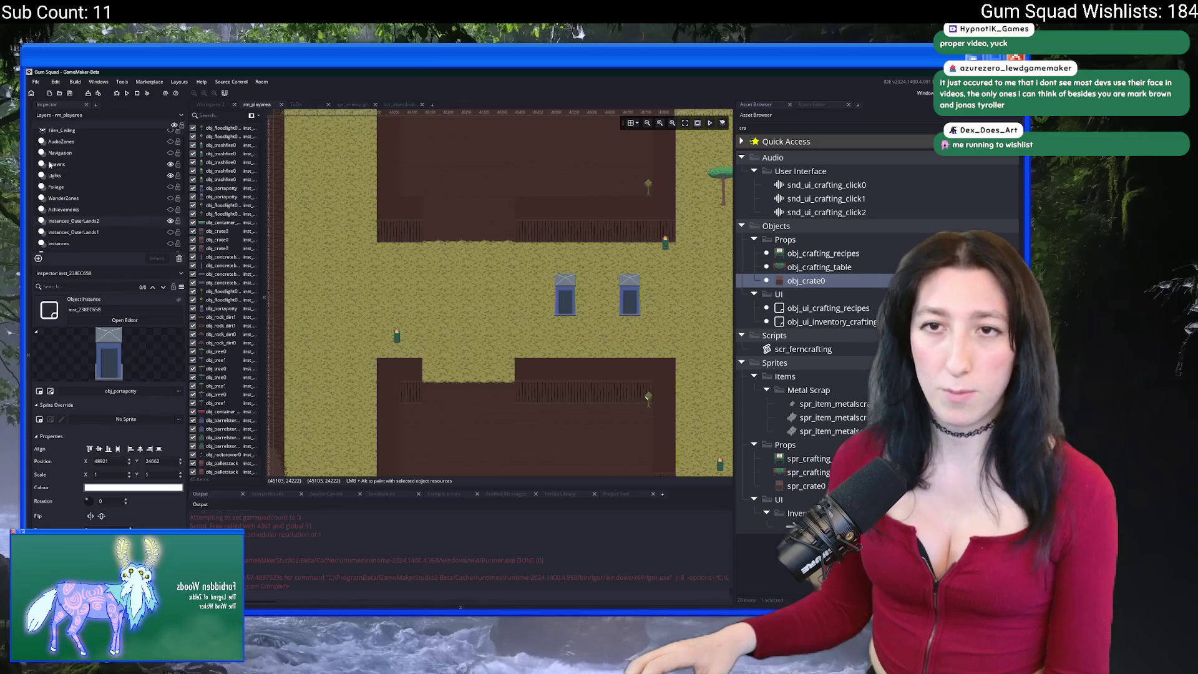
scroll(50, 164, up, 1)
click(63, 135)
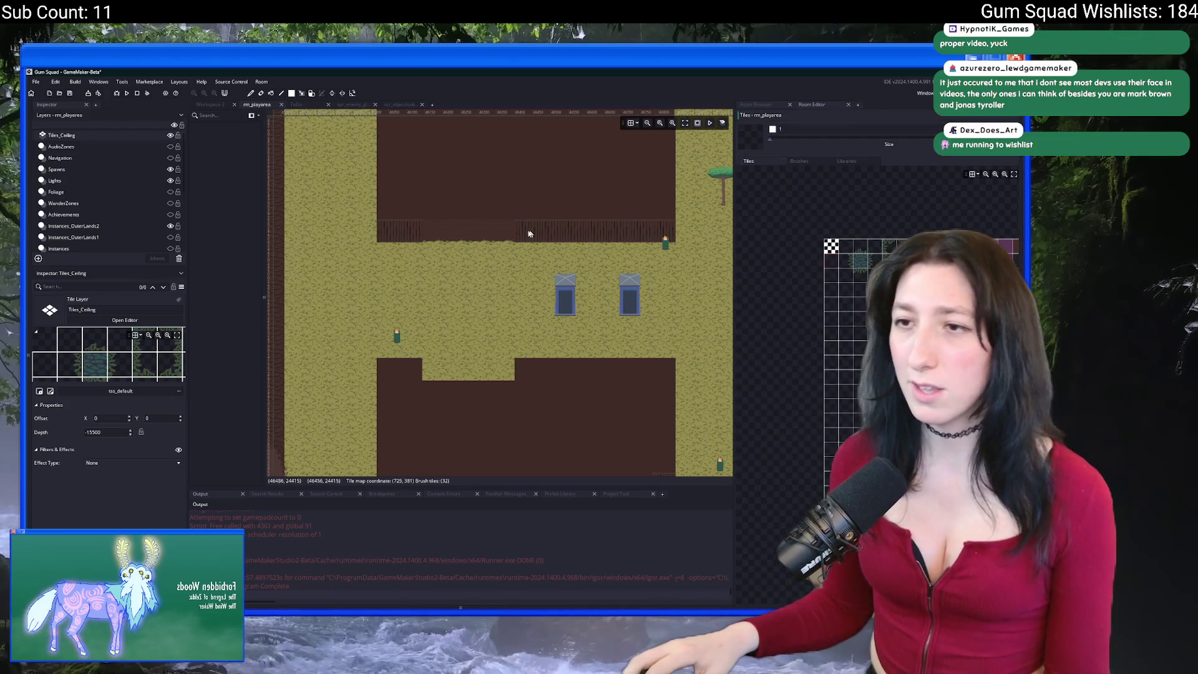
Zoom and pan around the fenced dirt and grass area, then reopen the Asset Browser.
scroll(434, 223, up, 3)
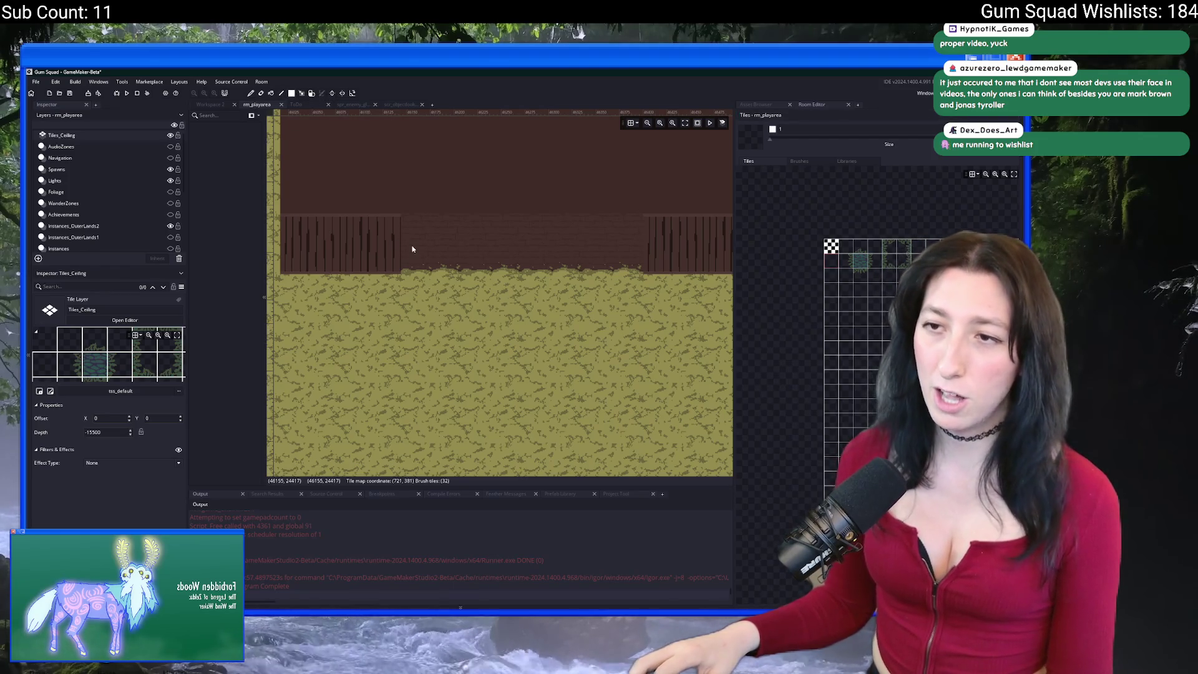
scroll(611, 257, down, 3)
drag(610, 257, 357, 248)
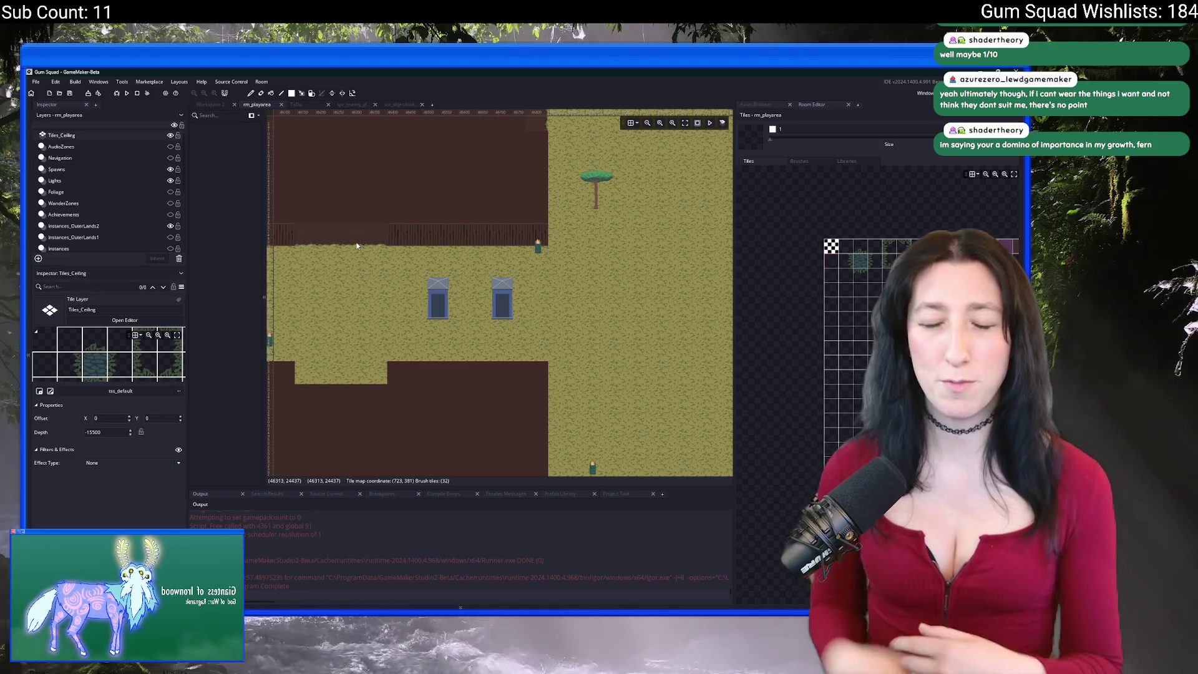
scroll(414, 322, down, 3)
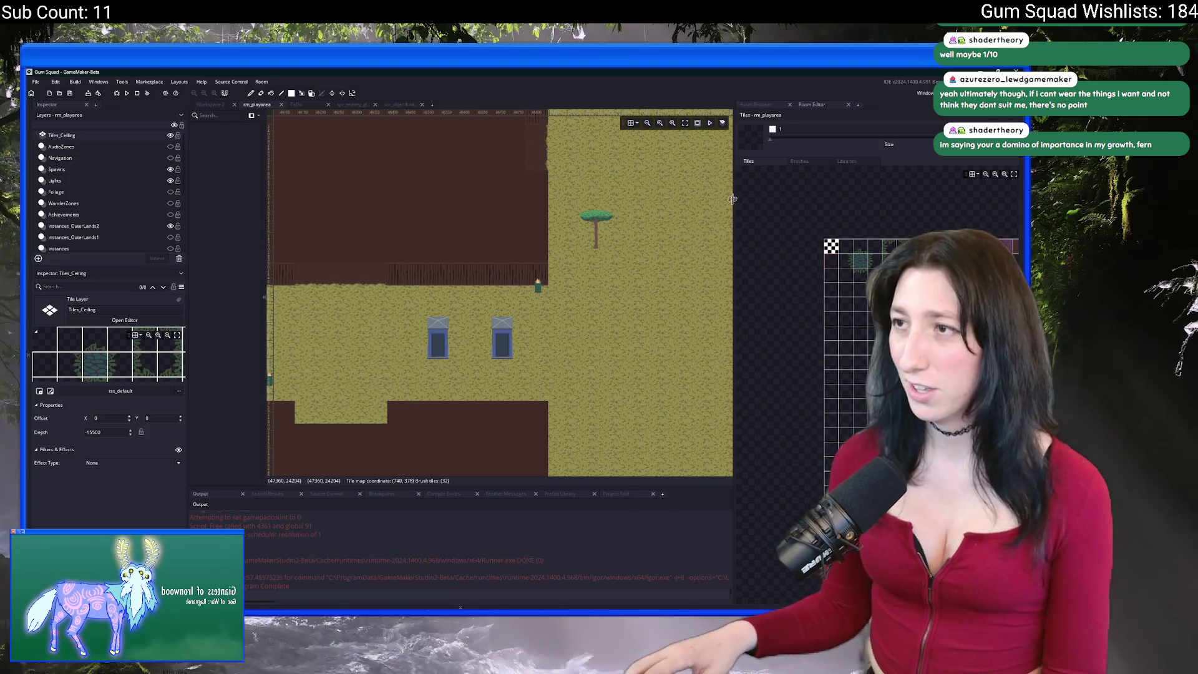
click(768, 107)
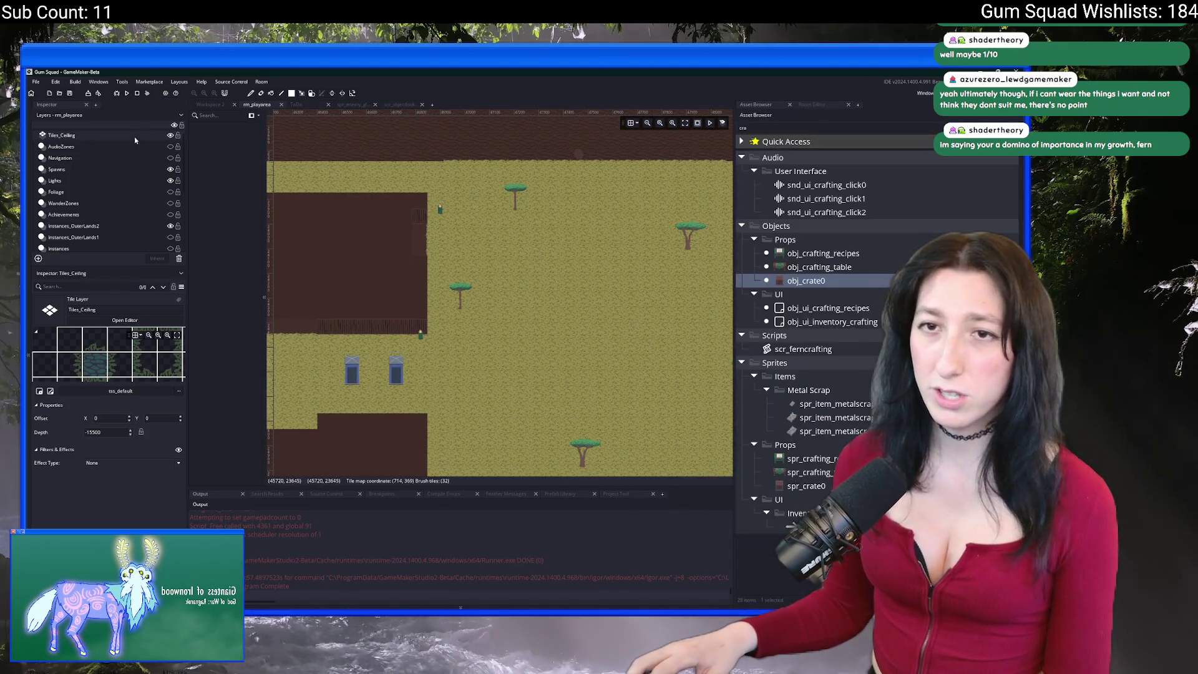
On the Instances_OuterLands2 layer, place two obj_crate0 crates beside the blue barrels.
scroll(129, 163, down, 2)
click(129, 162)
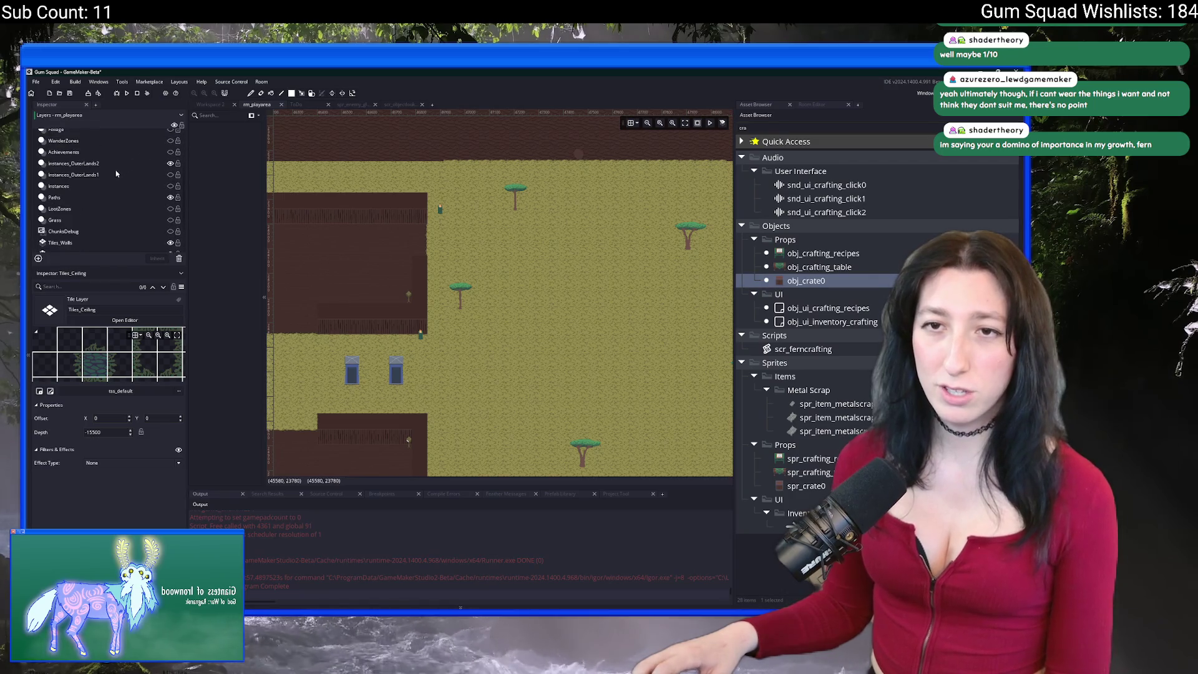
scroll(526, 251, right, 5)
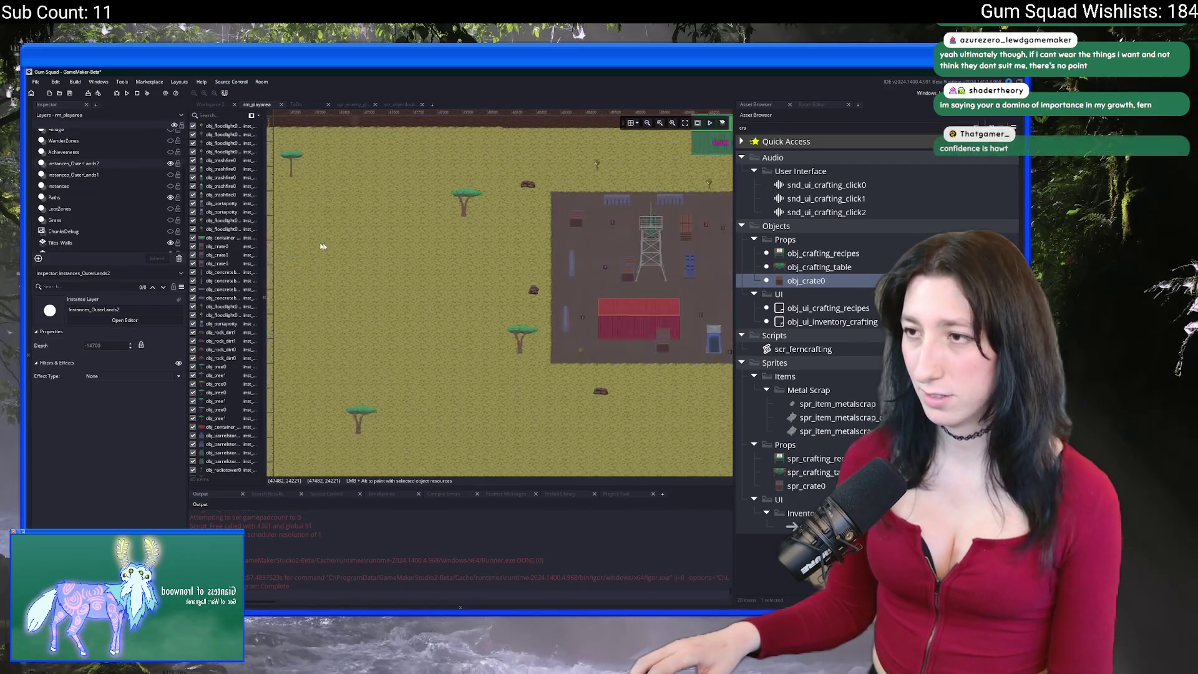
scroll(507, 283, up, 4)
scroll(588, 266, down, 5)
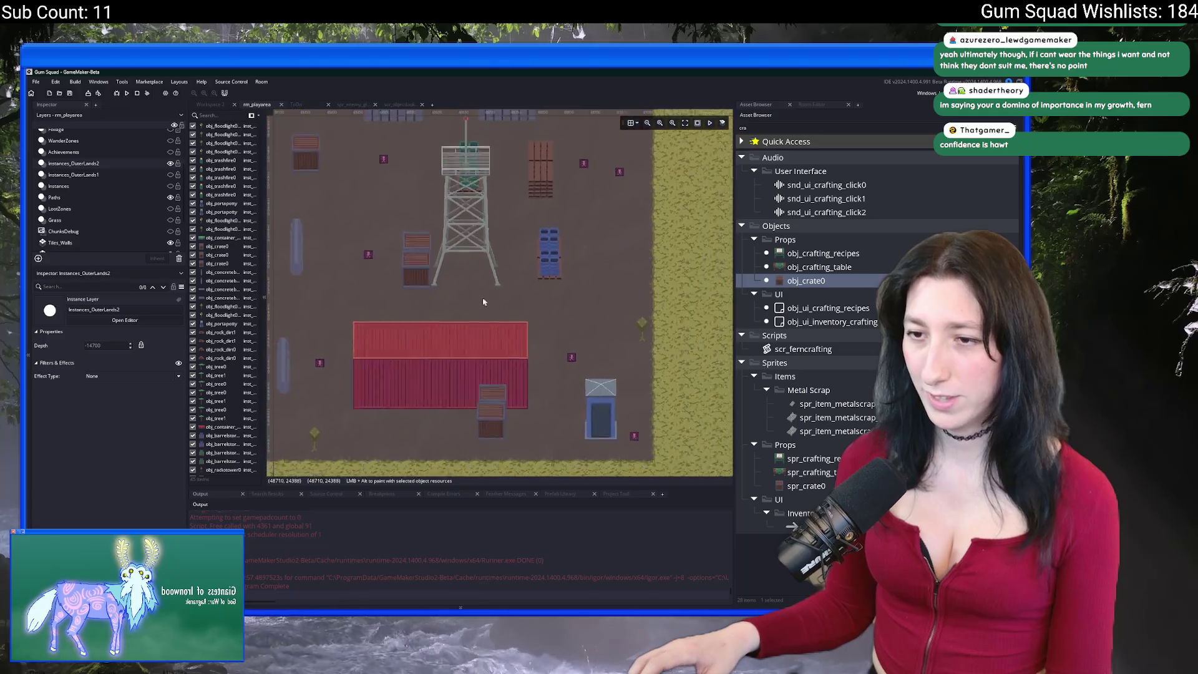
scroll(490, 369, up, 4)
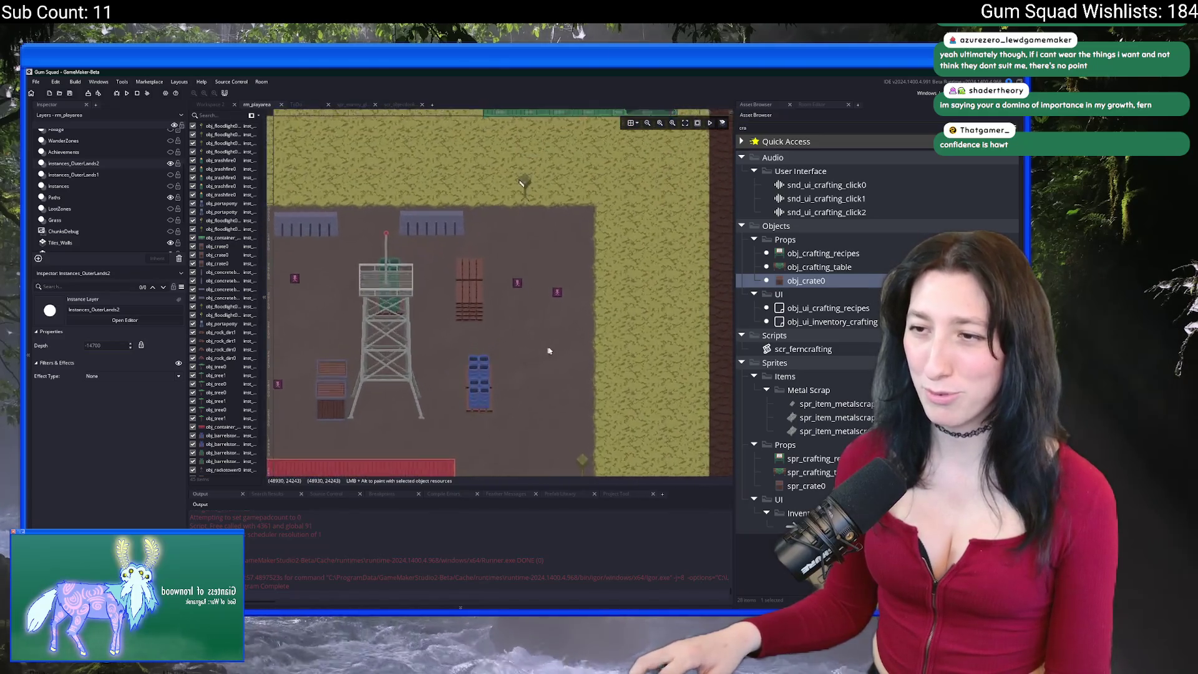
scroll(489, 369, up, 3)
alt+click(581, 294)
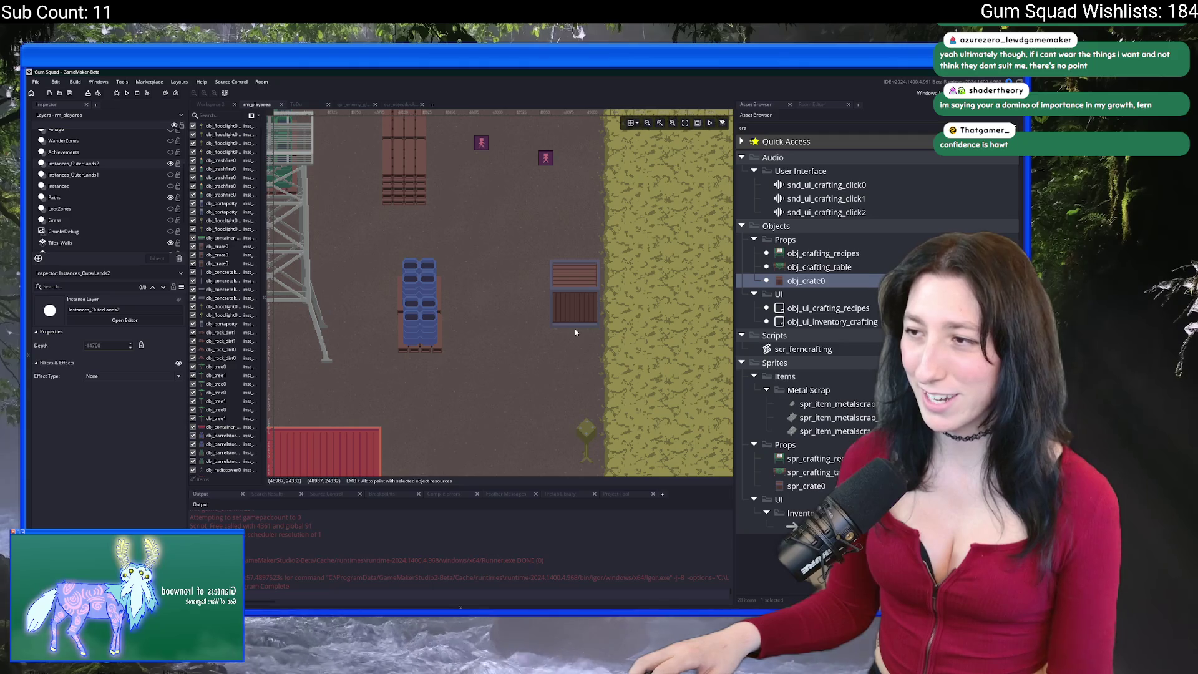
mouse_move(575, 330)
mouse_down()
mouse_move(514, 332)
mouse_move(568, 329)
mouse_move(575, 358)
mouse_up()
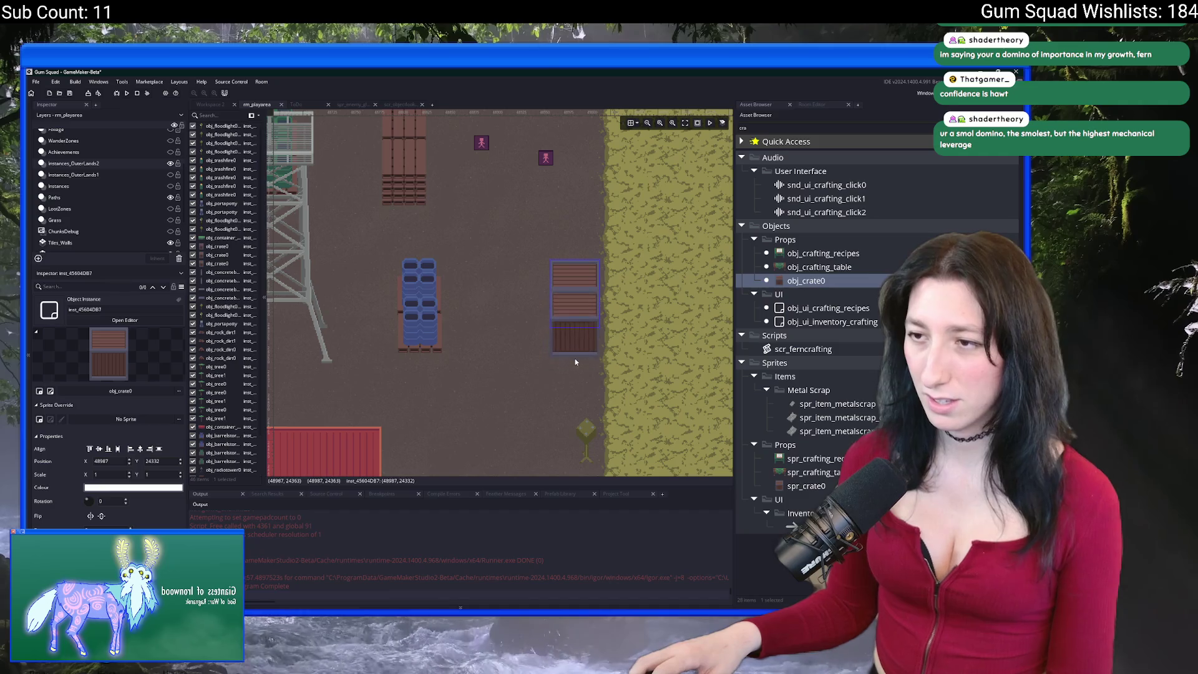
Pan the room left toward the grass and brown buildings, then open the Start menu.
scroll(580, 347, down, 5)
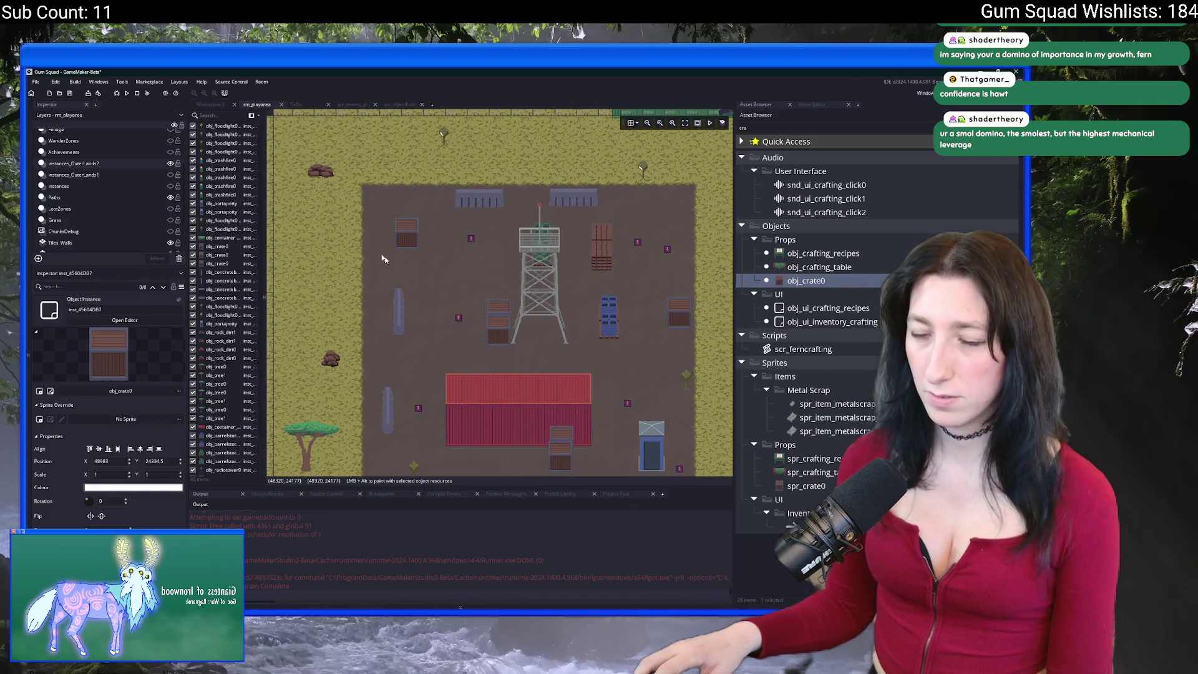
drag(347, 201, 435, 210)
scroll(435, 211, down, 1)
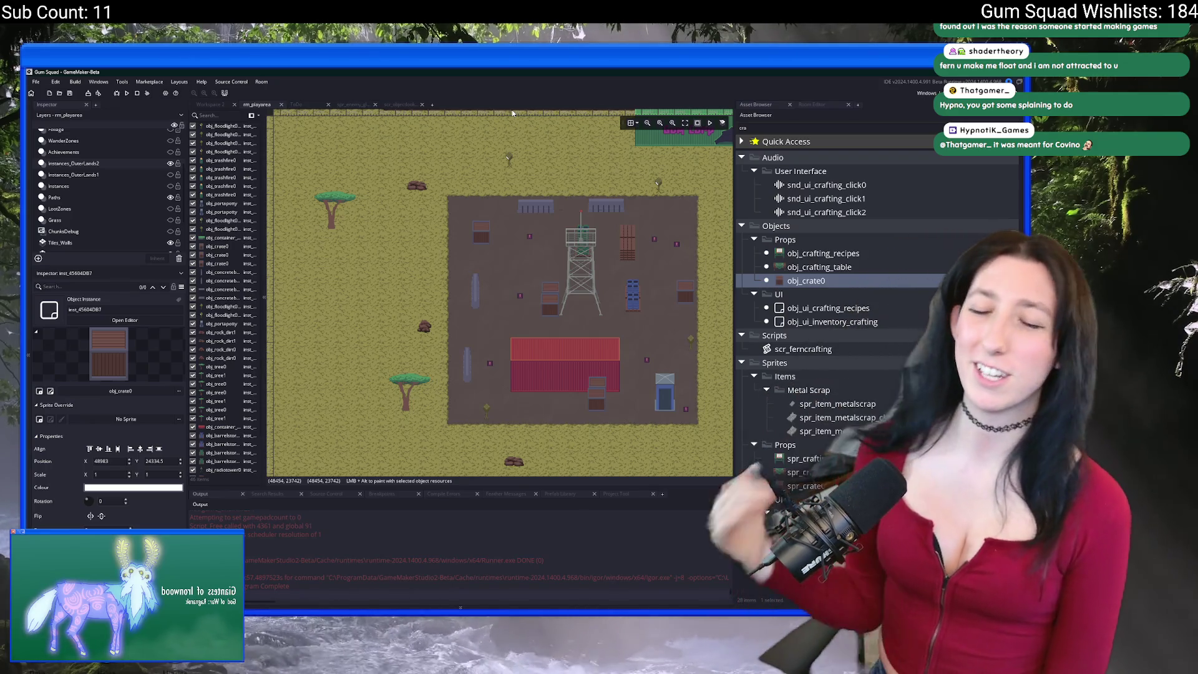
scroll(493, 269, down, 3)
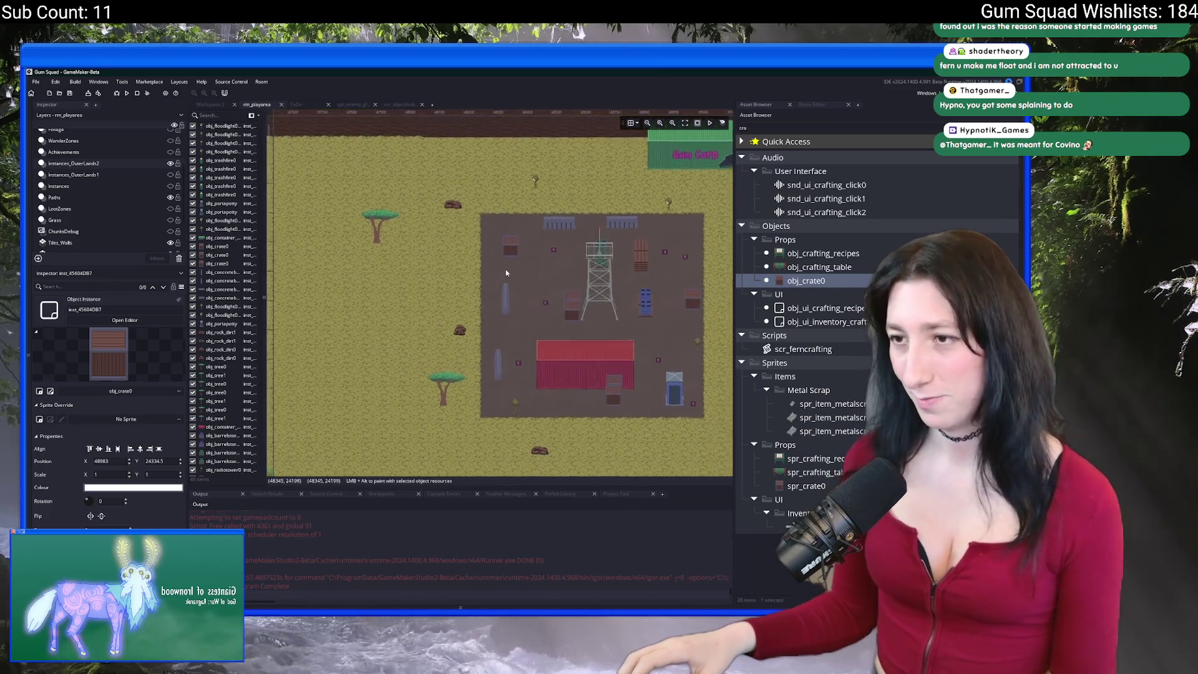
drag(478, 255, 572, 246)
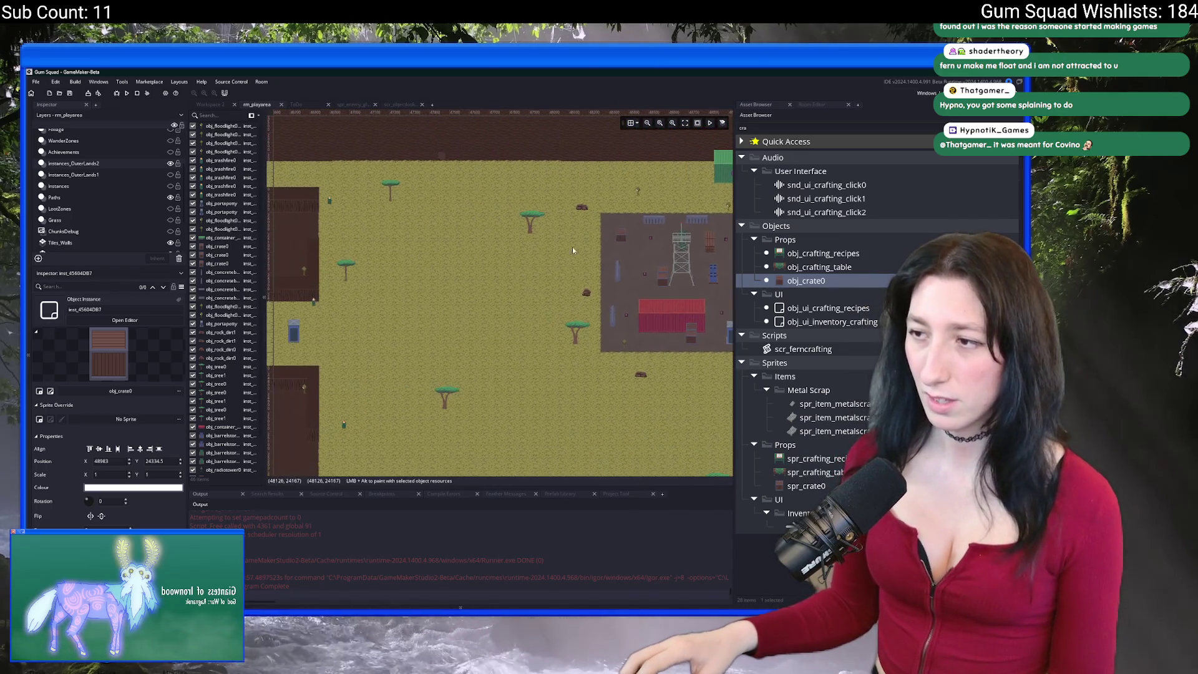
scroll(521, 255, down, 2)
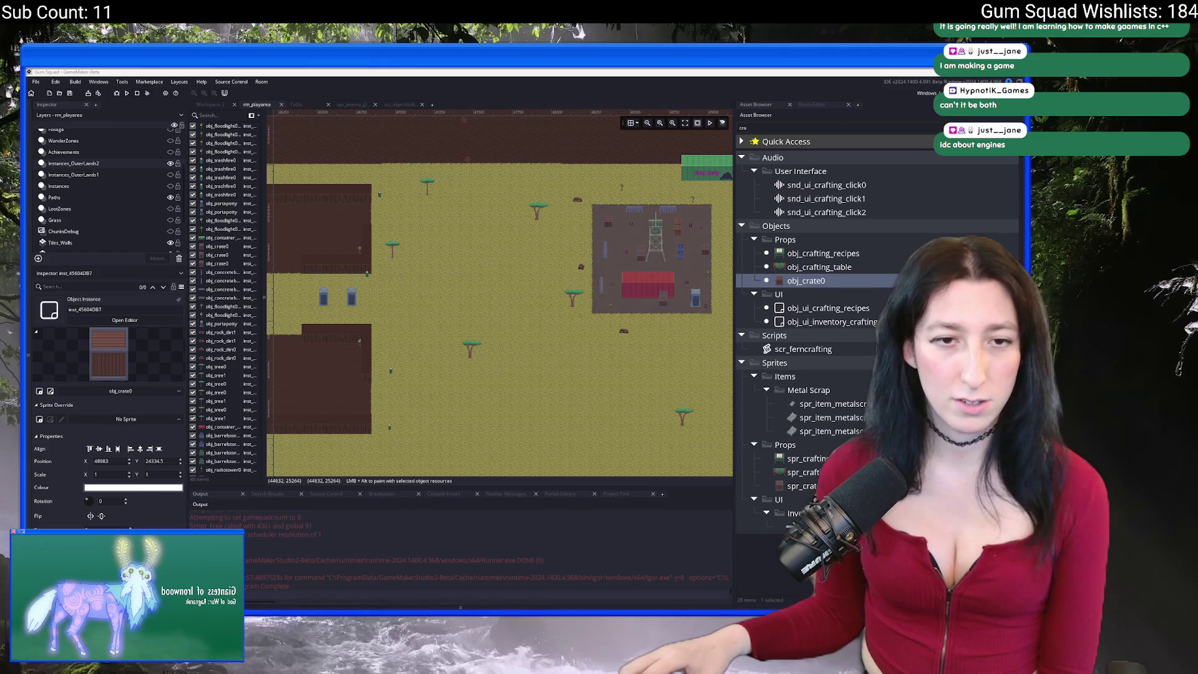
key(super)
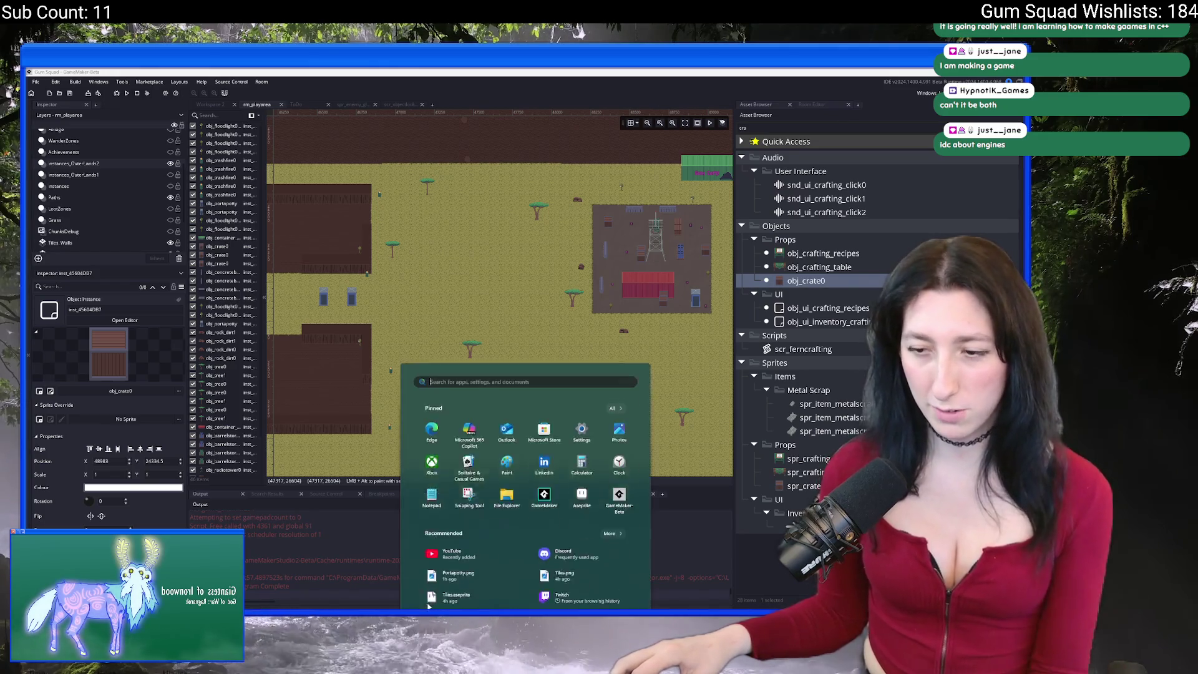
text(d)
key(Return)
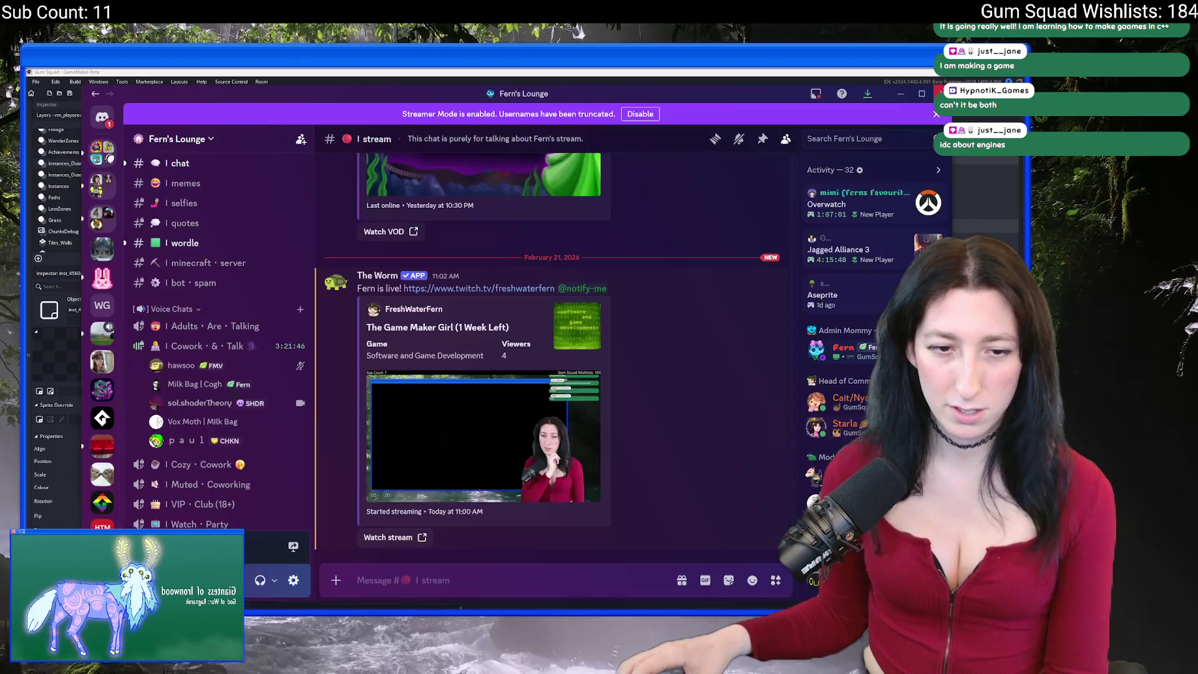
scroll(198, 344, down, 6)
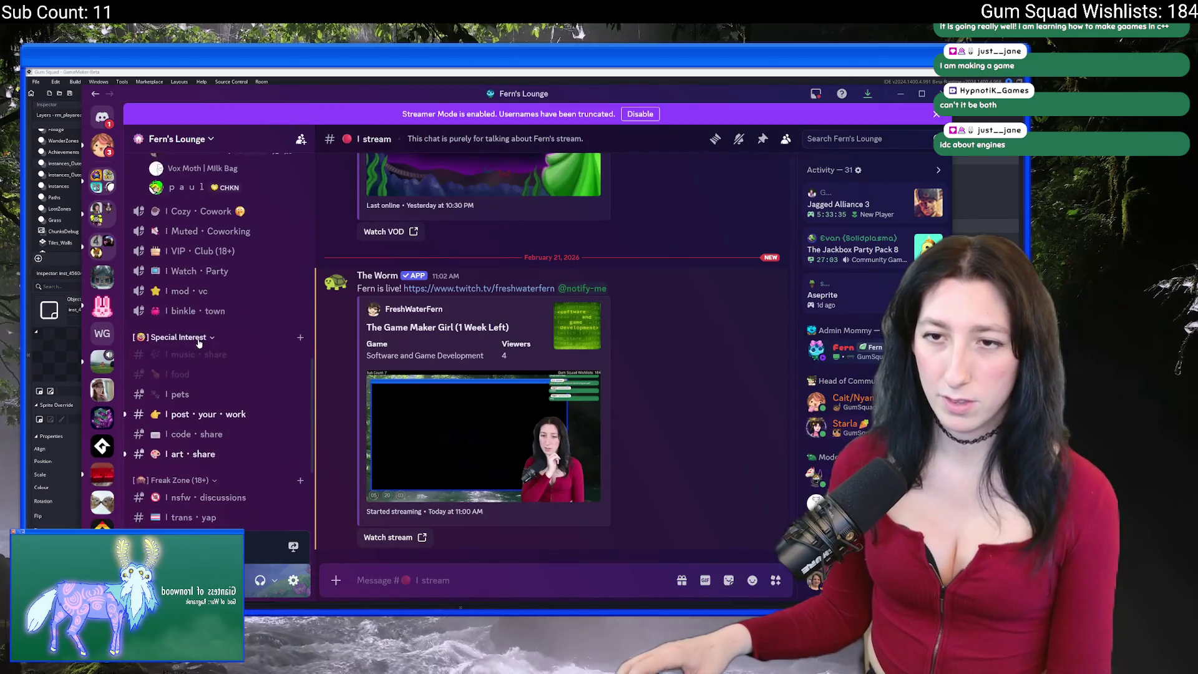
scroll(199, 343, up, 5)
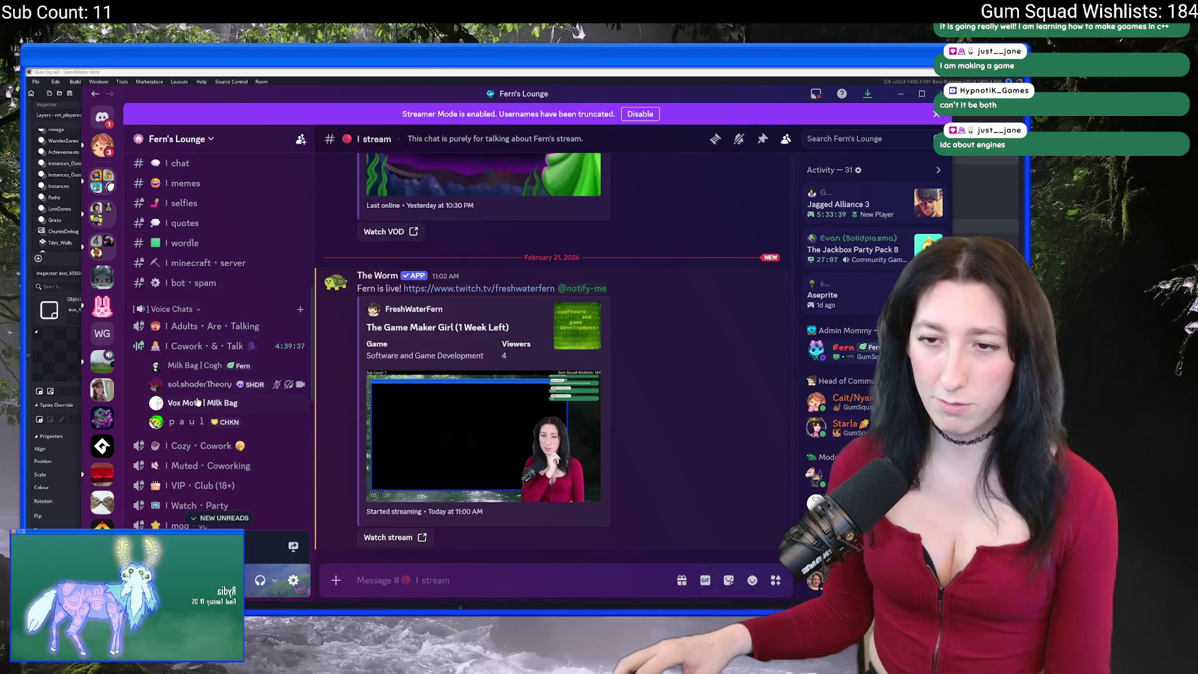
key(super+Down)
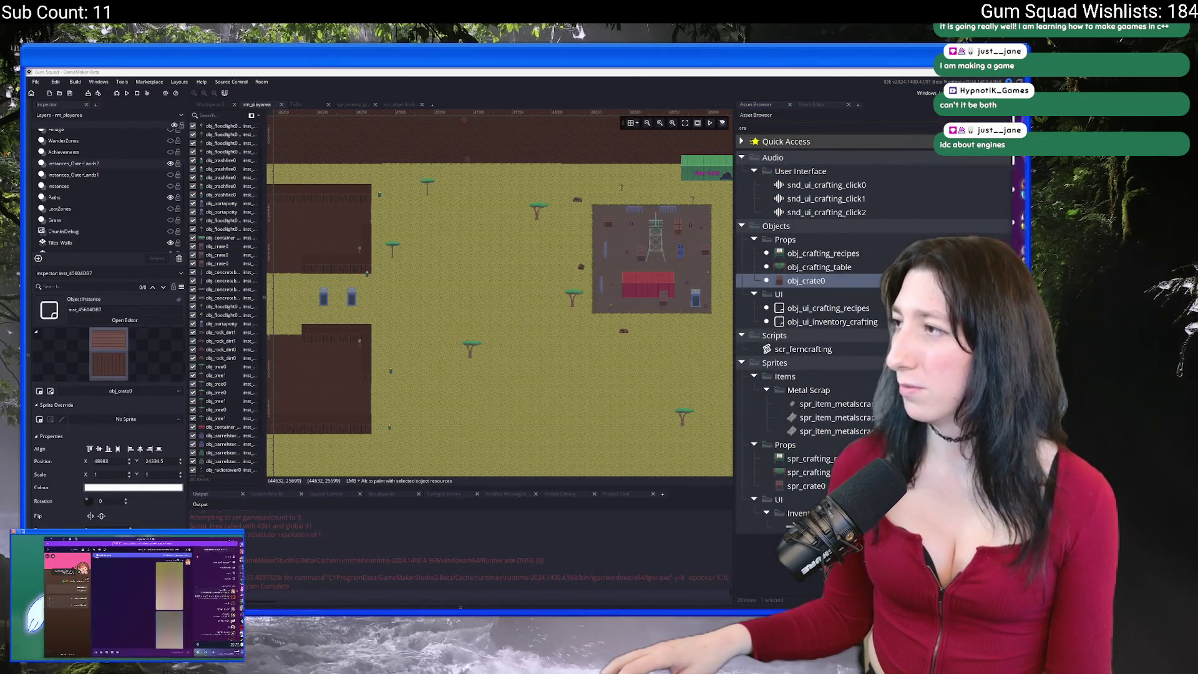
Switch back to GameMaker with Alt+Tab.
key(alt+Tab)
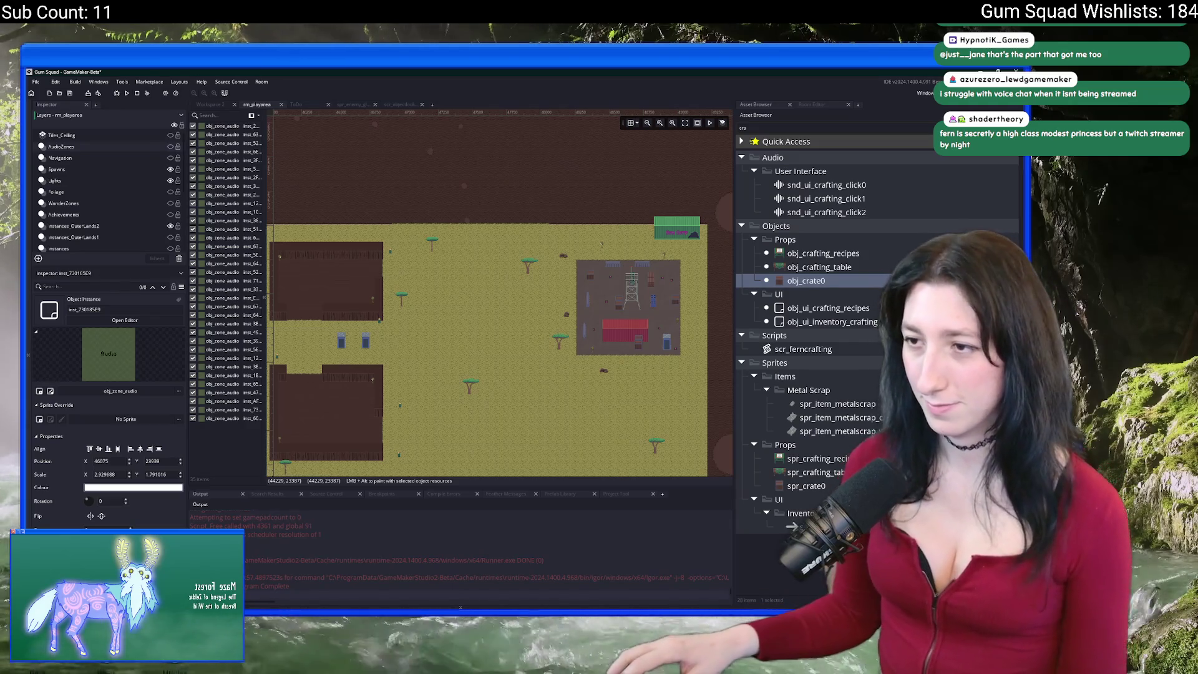
Filter the Asset Browser to 'rock', select obj_rock_dirt1, and open Windows search.
scroll(439, 324, up, 5)
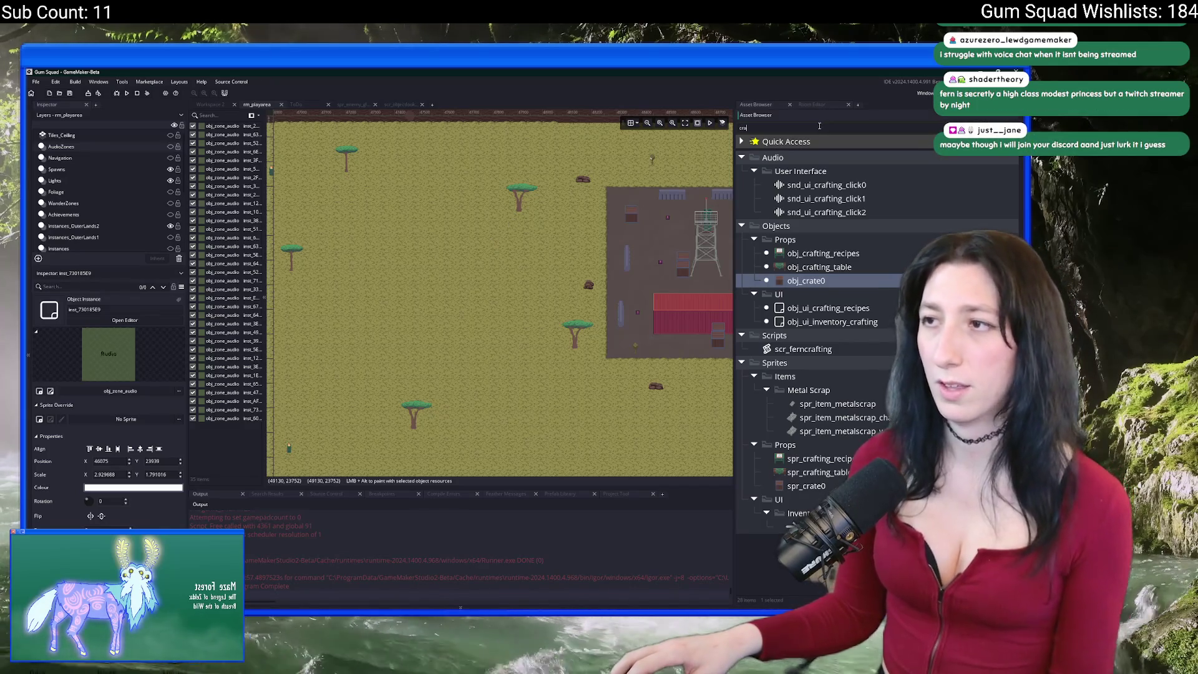
key(BackSpace)
key(BackSpace)
key(BackSpace)
text(rock)
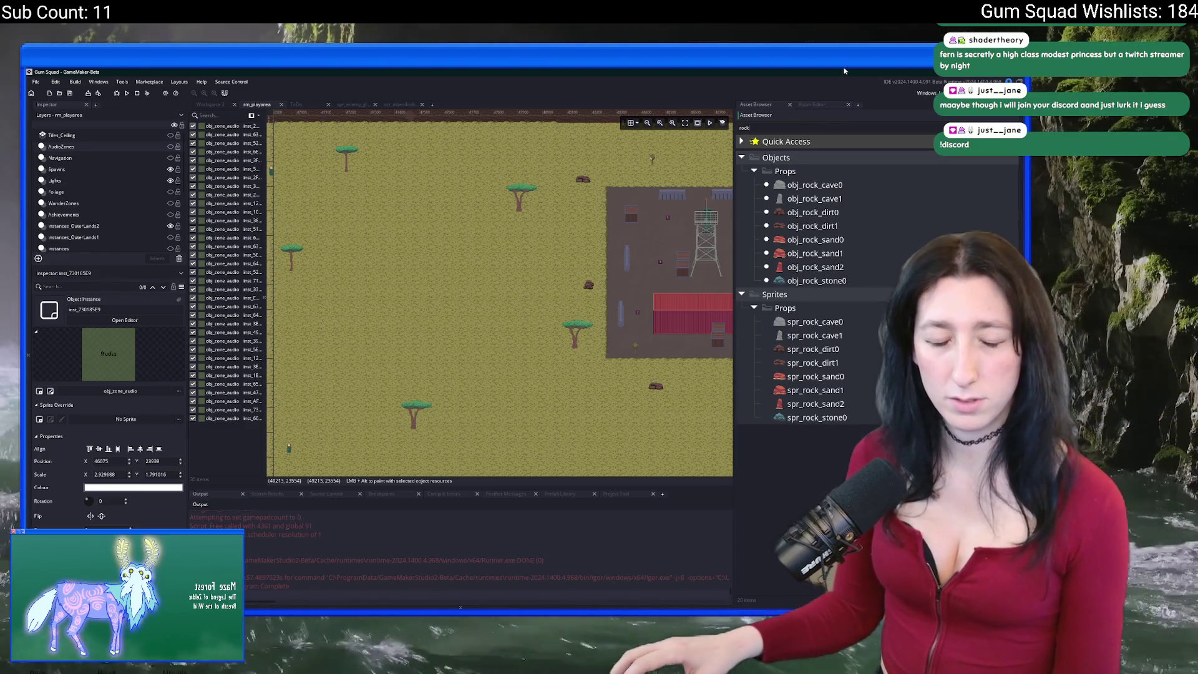
click(827, 228)
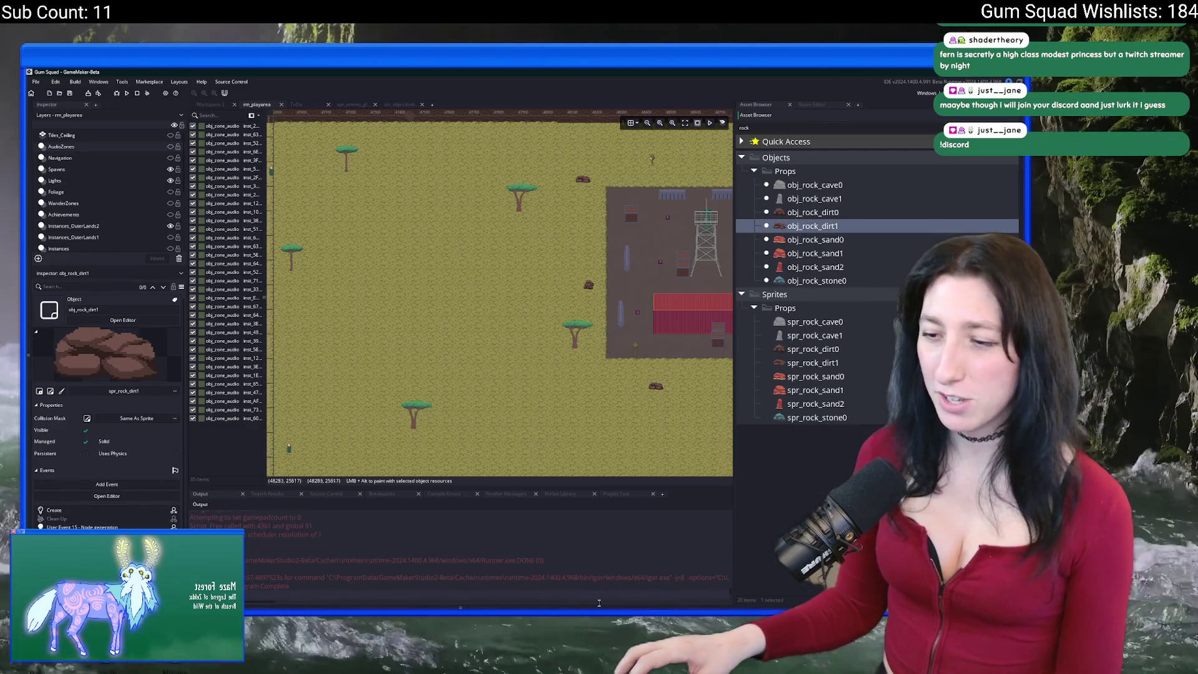
key(super)
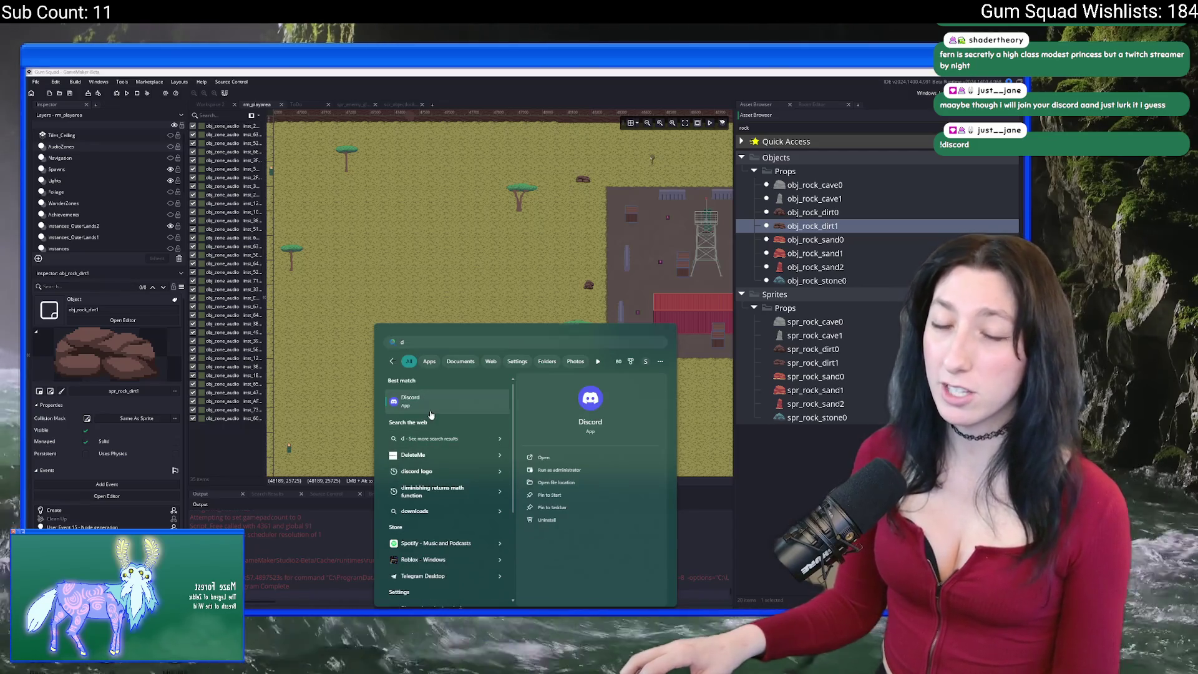
Open Discord, then join and leave the Muted · Coworking voice channel.
key(Escape)
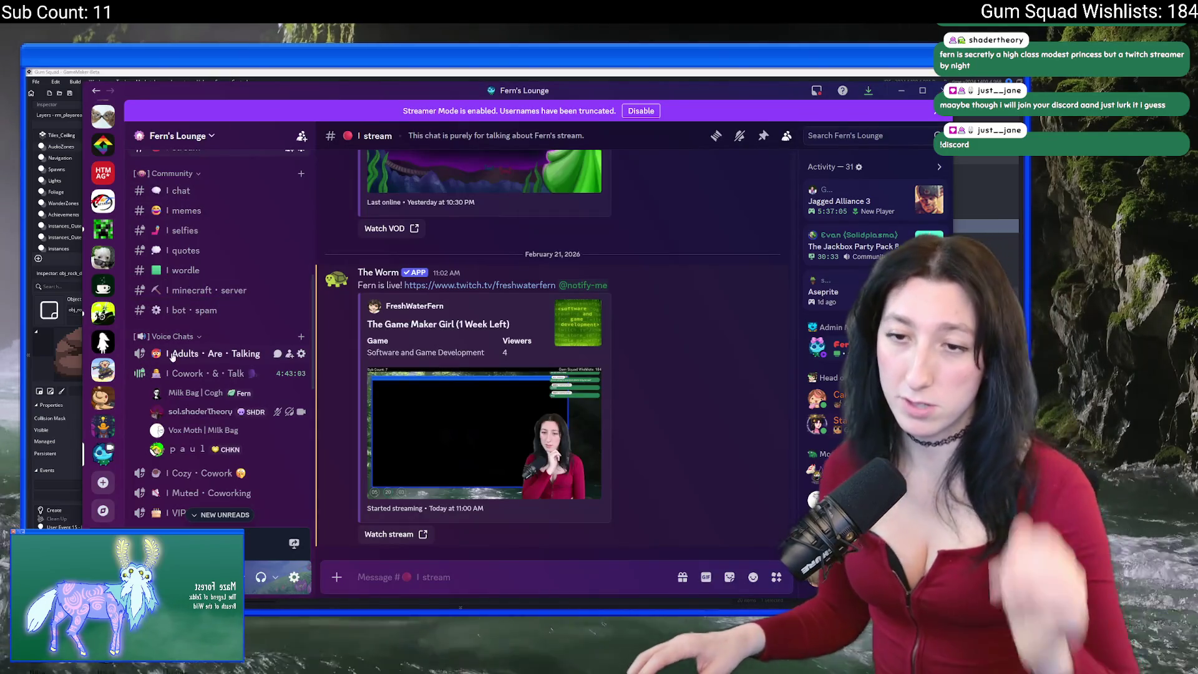
scroll(210, 361, down, 3)
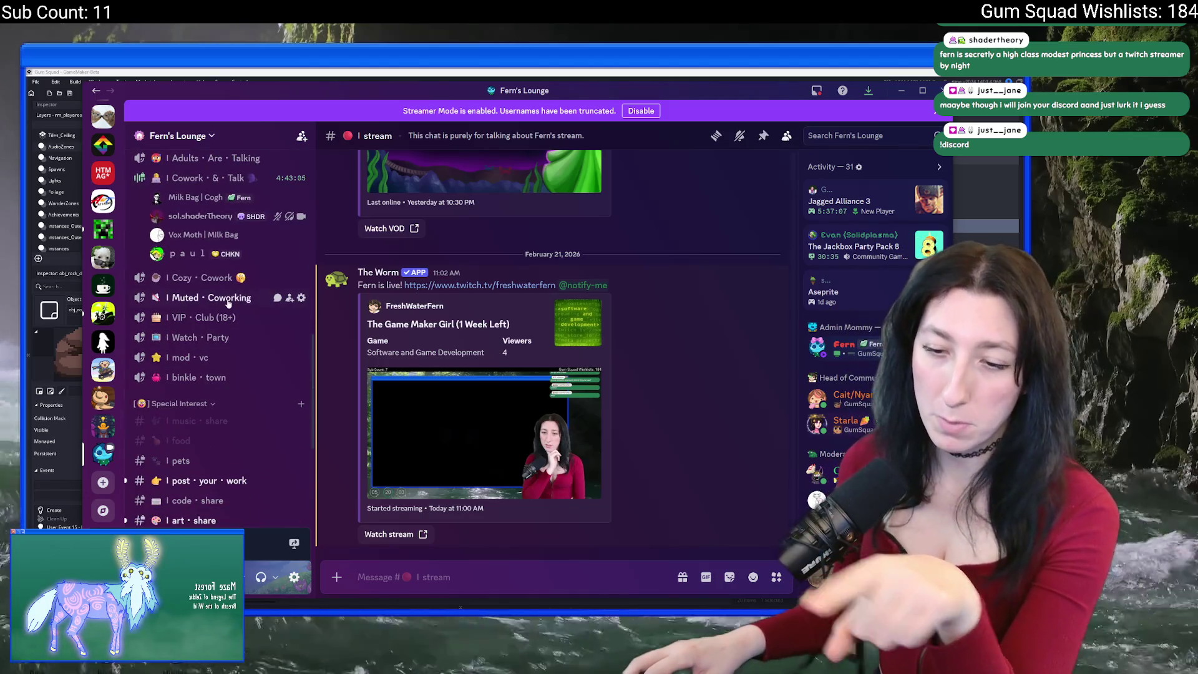
click(229, 299)
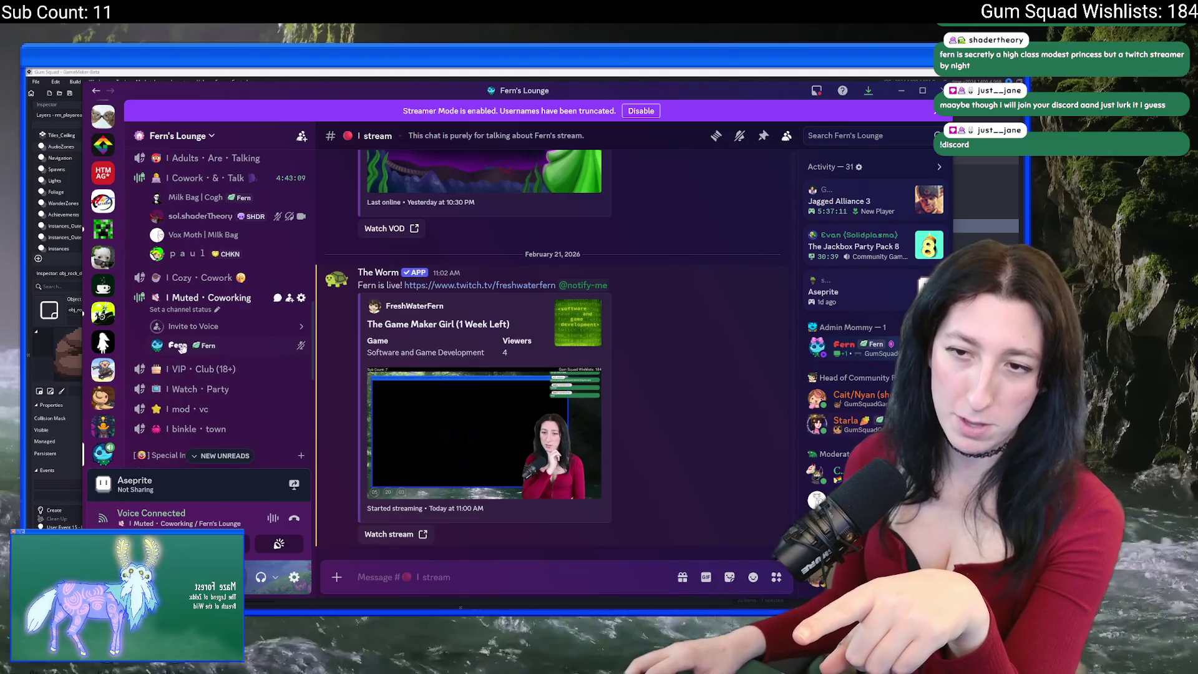
click(294, 517)
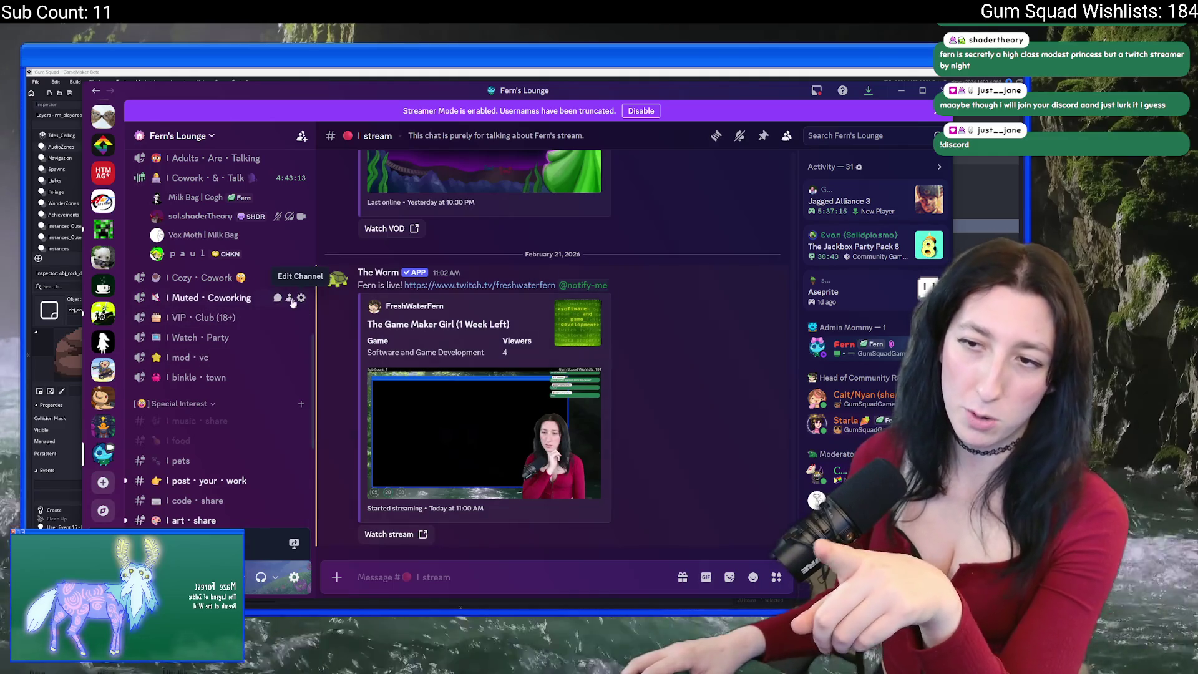
View the Muted · Coworking channel, close its side chat, read #chat, then open #welcome.
click(279, 298)
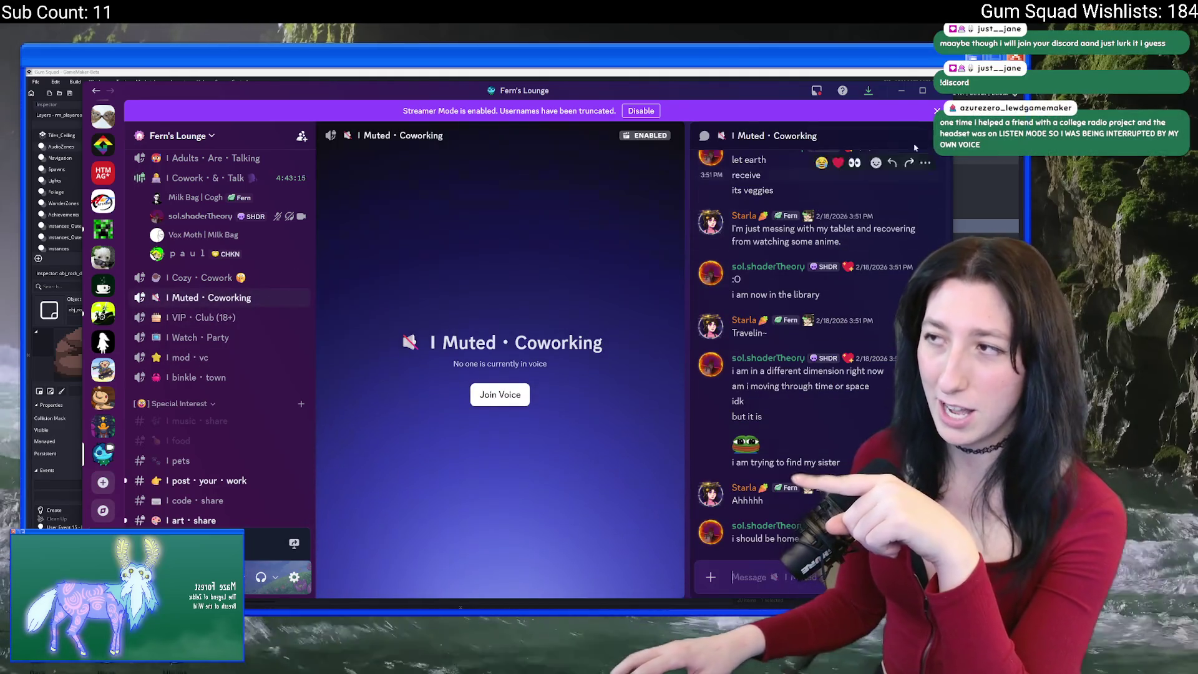
click(937, 110)
scroll(187, 280, up, 2)
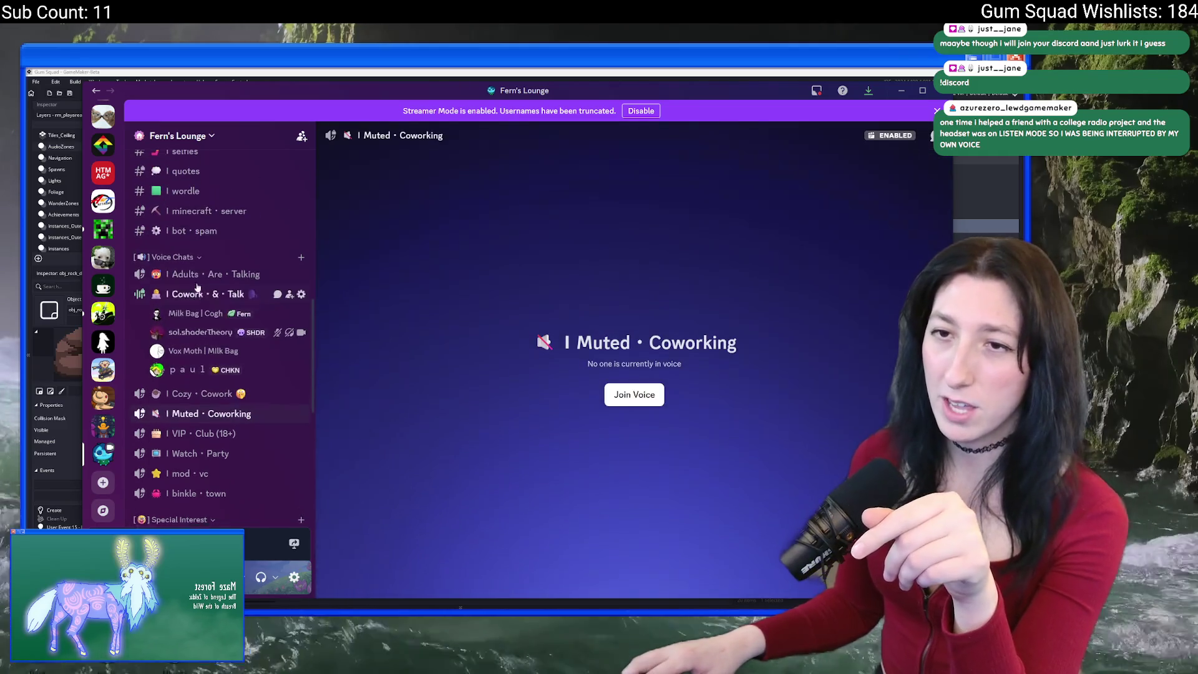
scroll(180, 275, up, 3)
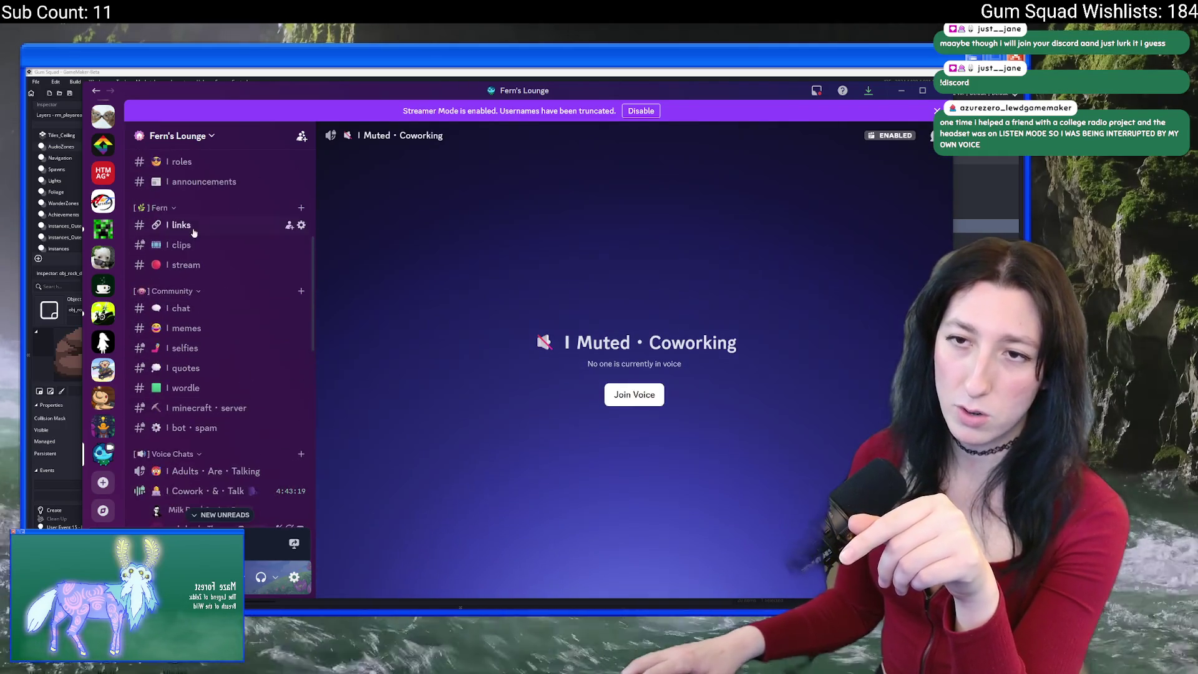
click(180, 308)
scroll(187, 312, down, 3)
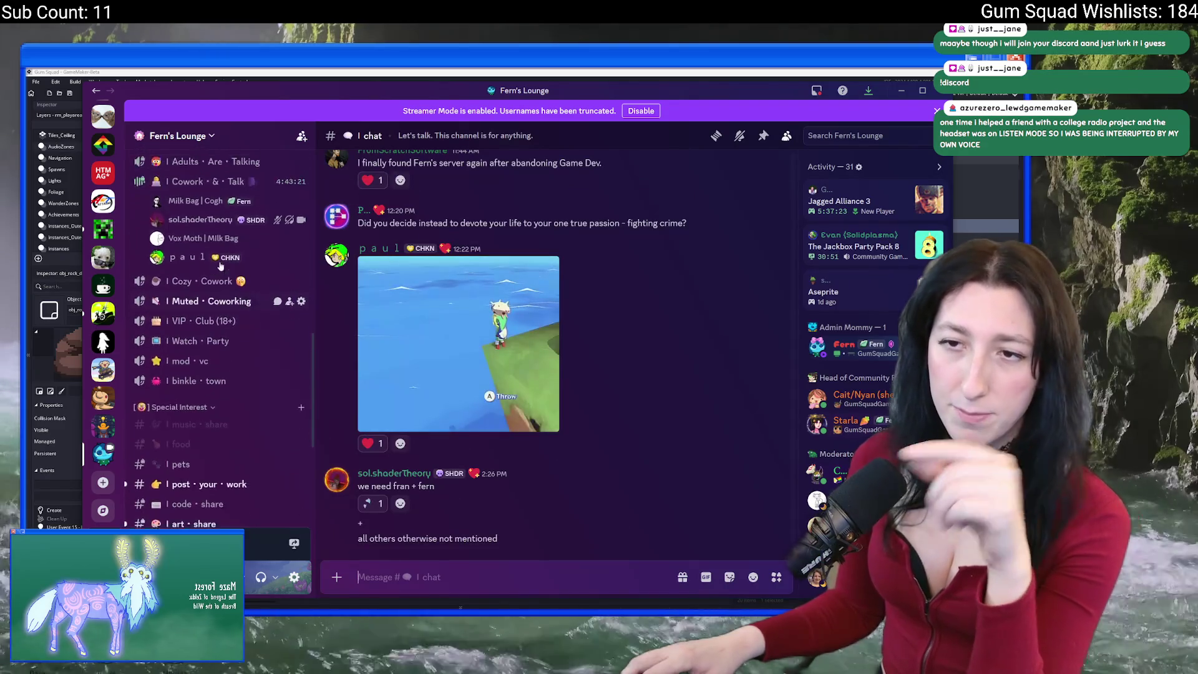
scroll(193, 369, down, 1)
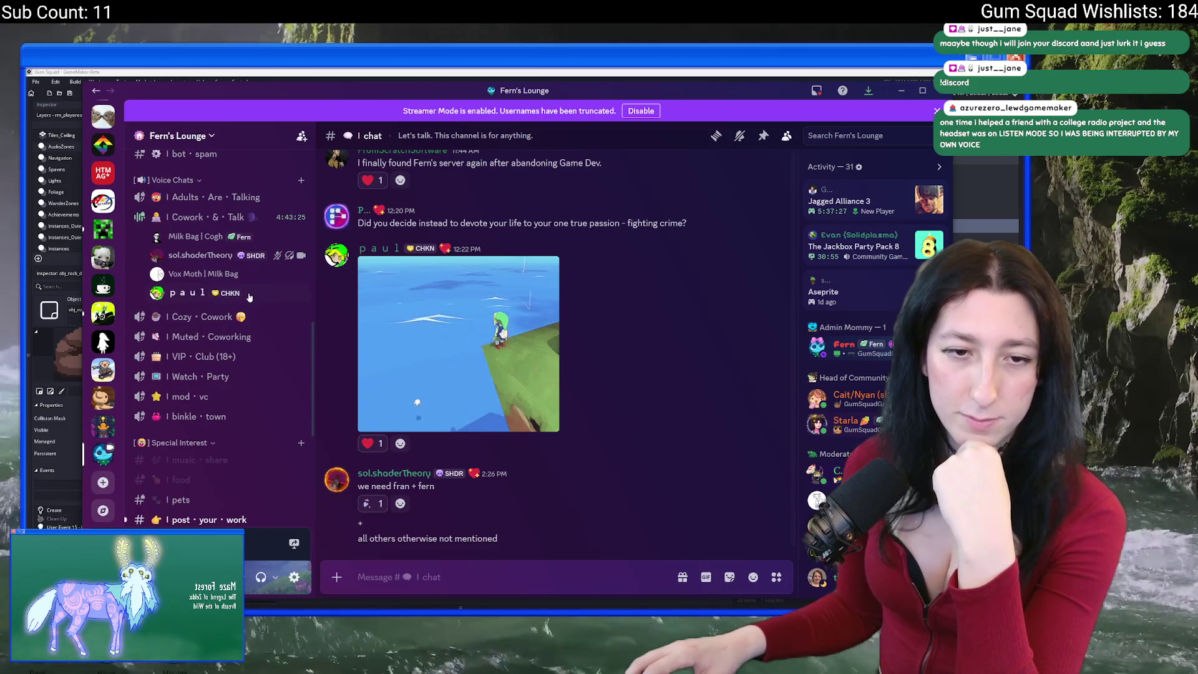
scroll(249, 297, up, 5)
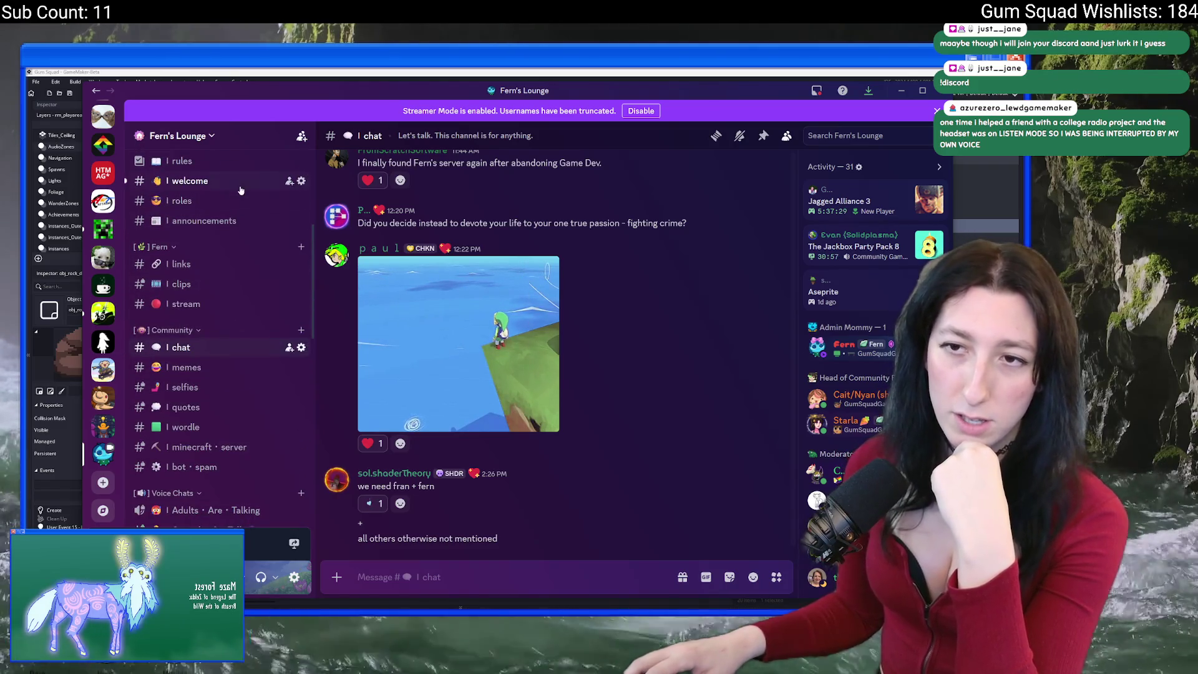
click(187, 180)
Assign the new member Real Actual Adult Human, Parent Approved, Cat Girl Personality and Especially Cute.
right_click(498, 538)
mouse_move(562, 456)
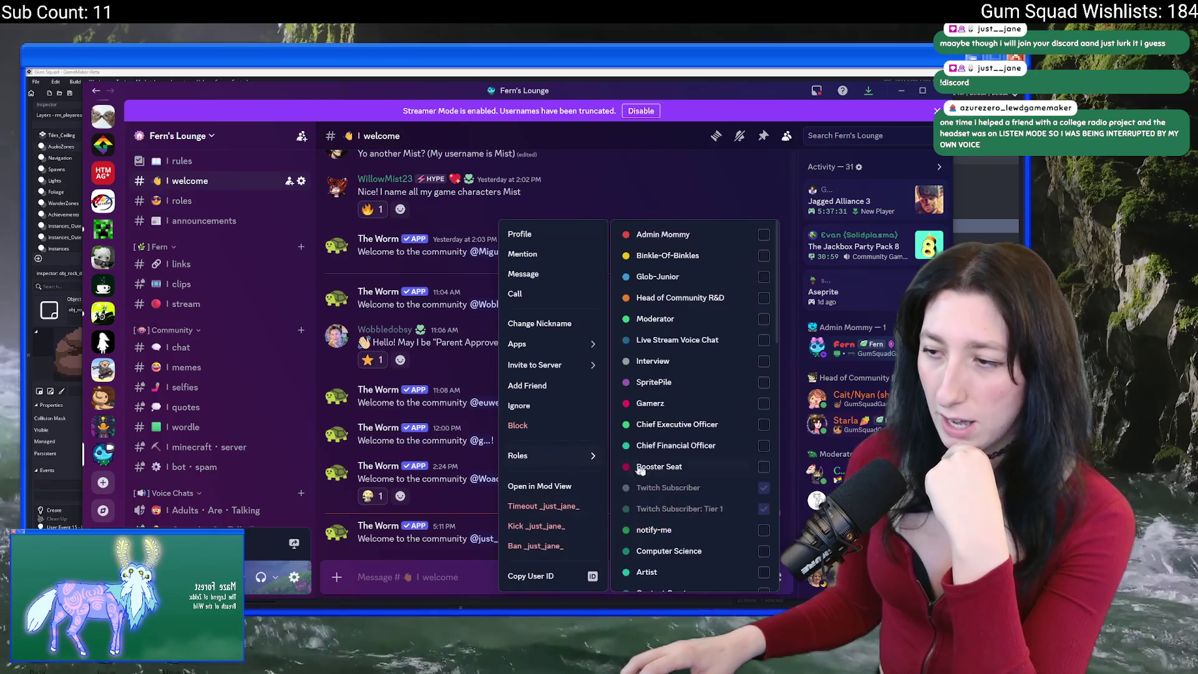
click(701, 543)
scroll(701, 541, down, 3)
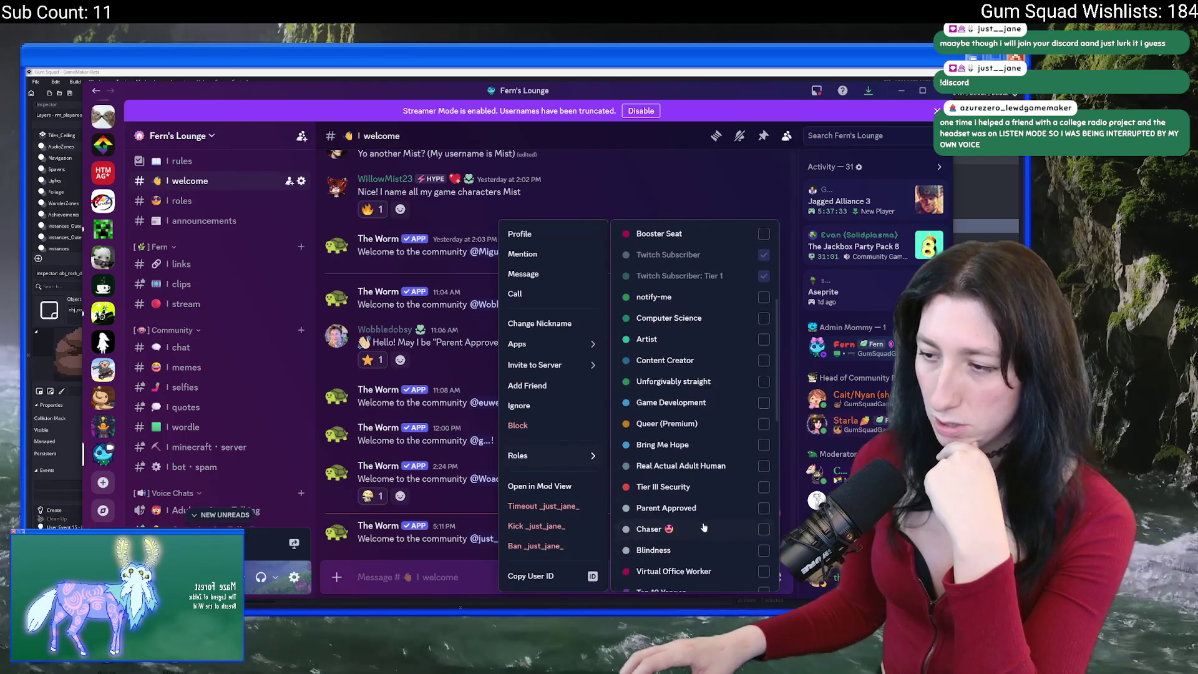
click(703, 506)
scroll(693, 507, down, 4)
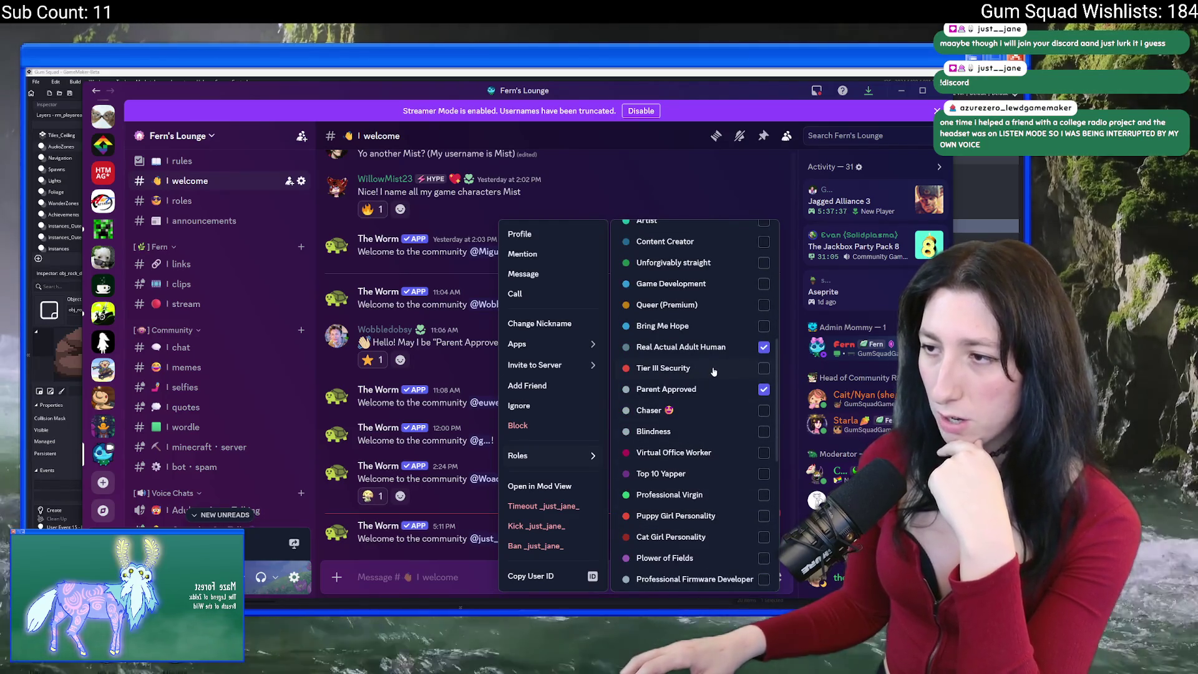
scroll(702, 380, down, 1)
scroll(703, 380, down, 8)
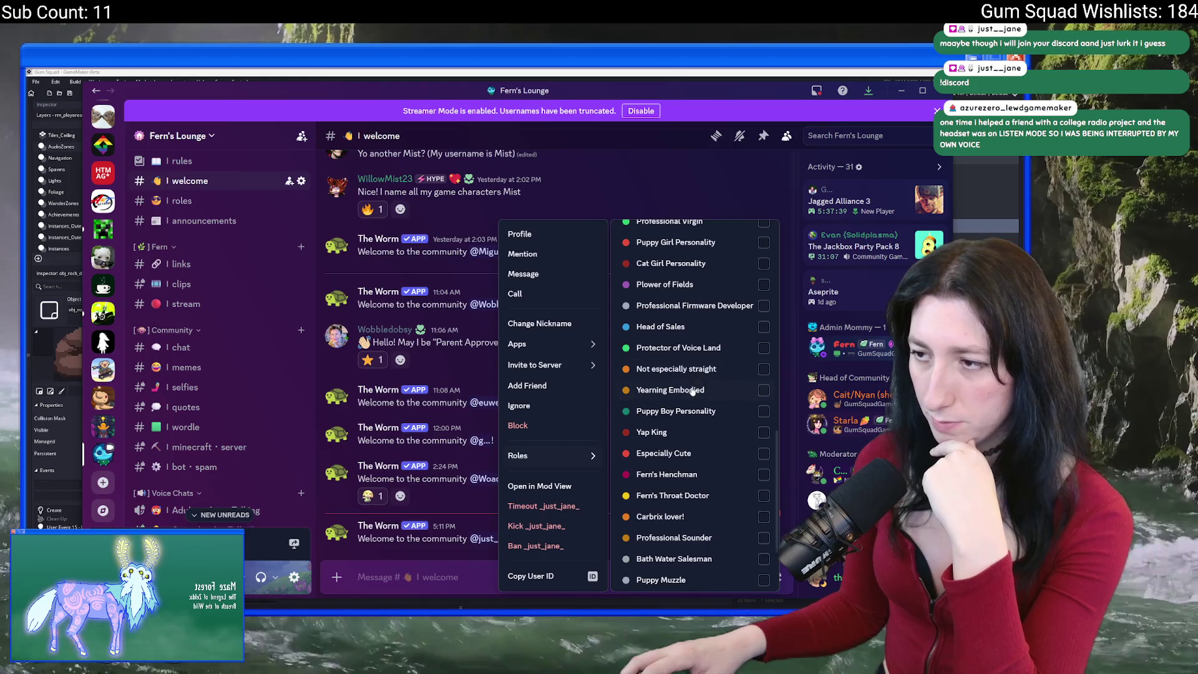
scroll(674, 518, down, 4)
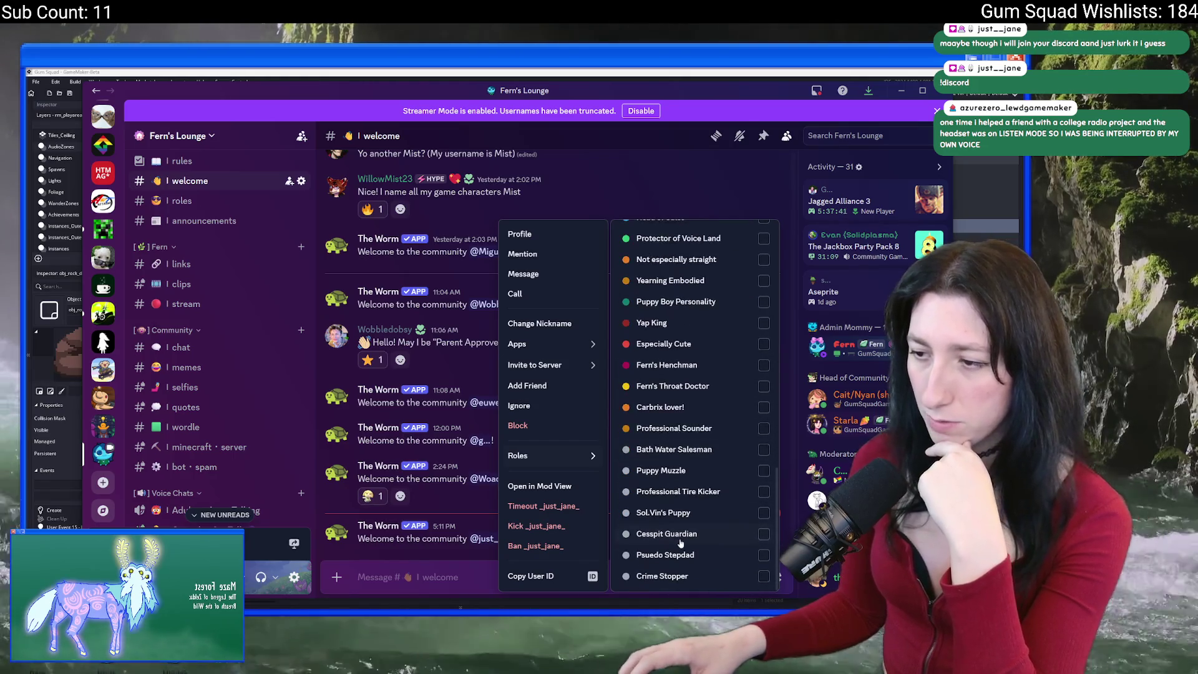
scroll(679, 552, up, 8)
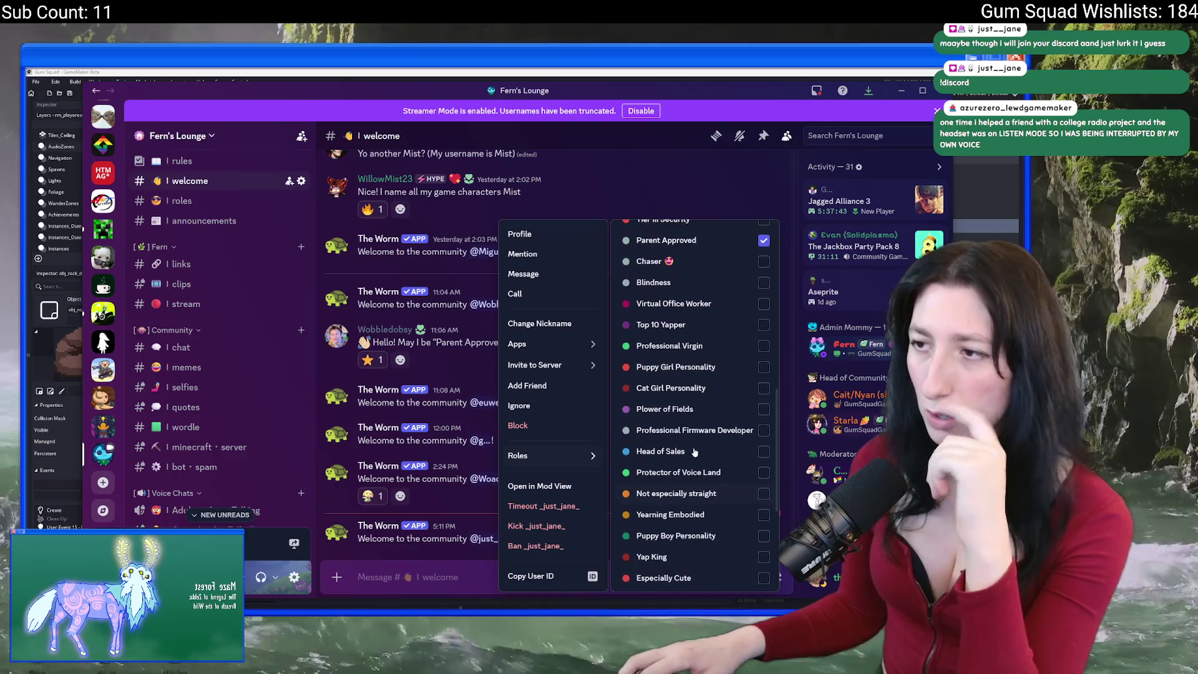
click(693, 395)
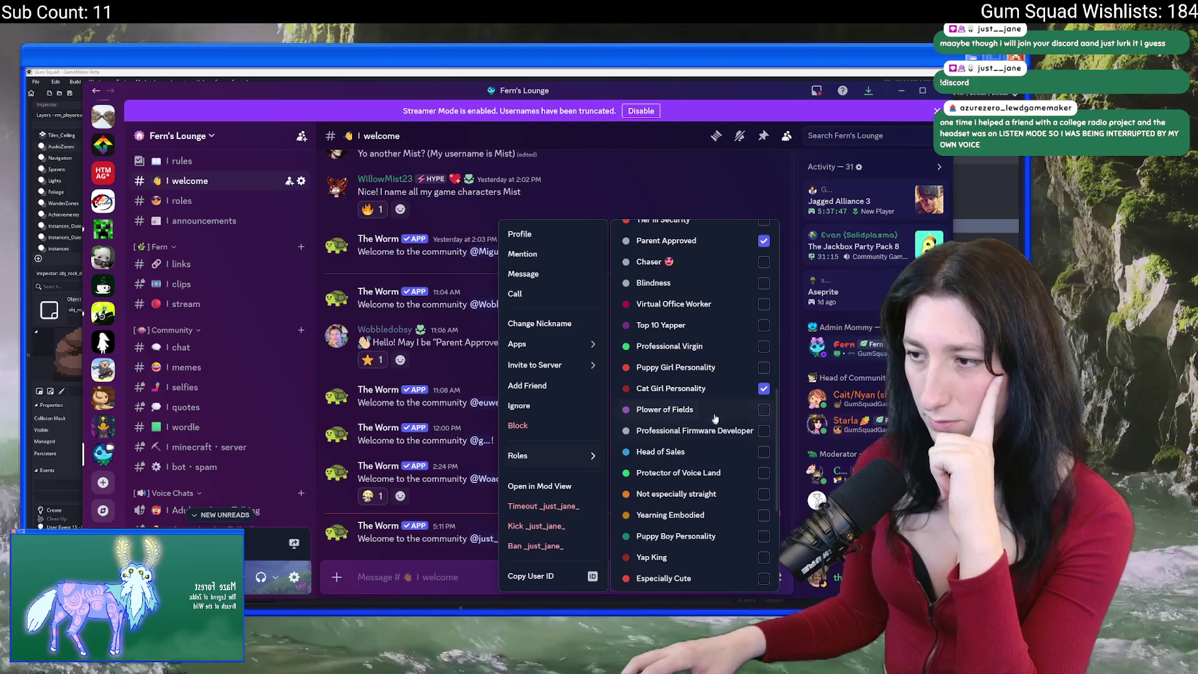
scroll(704, 451, down, 8)
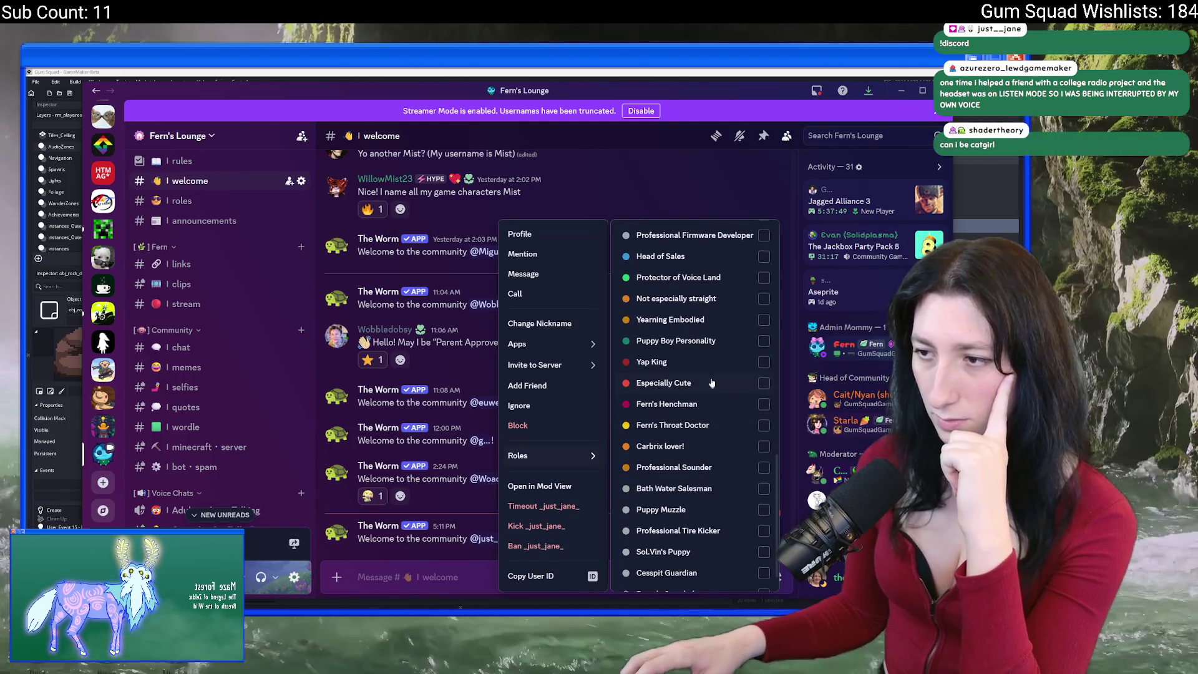
click(711, 347)
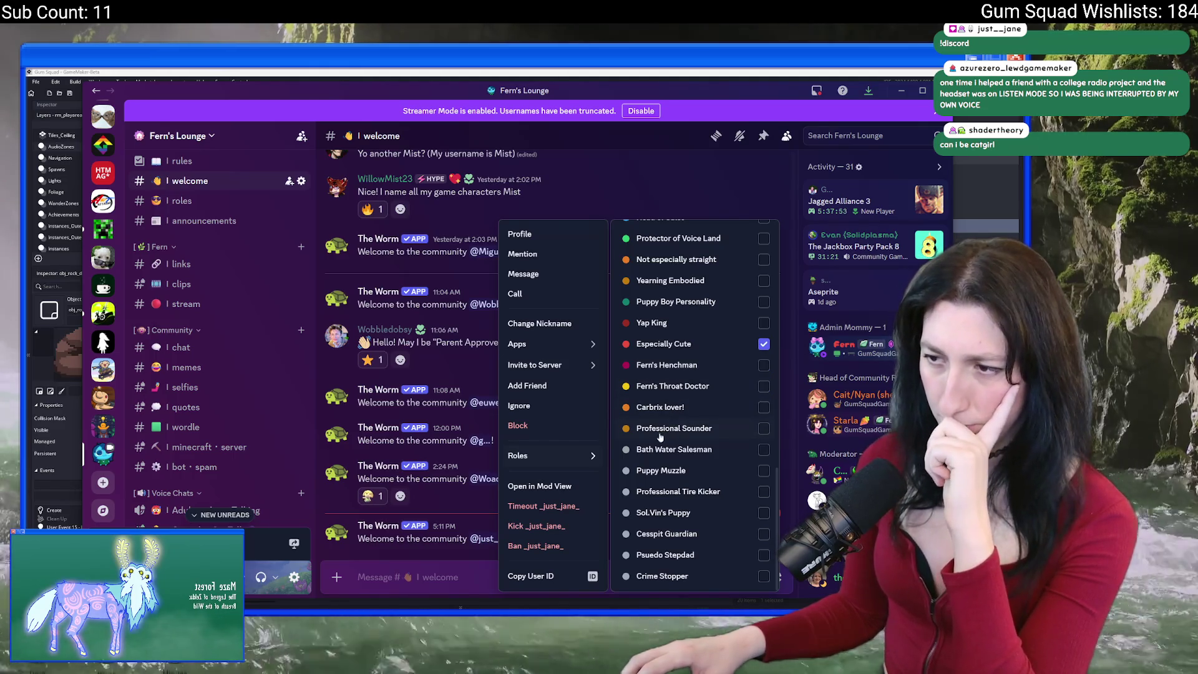
Dismiss the member menu and minimize Discord to return to GameMaker.
scroll(687, 491, up, 10)
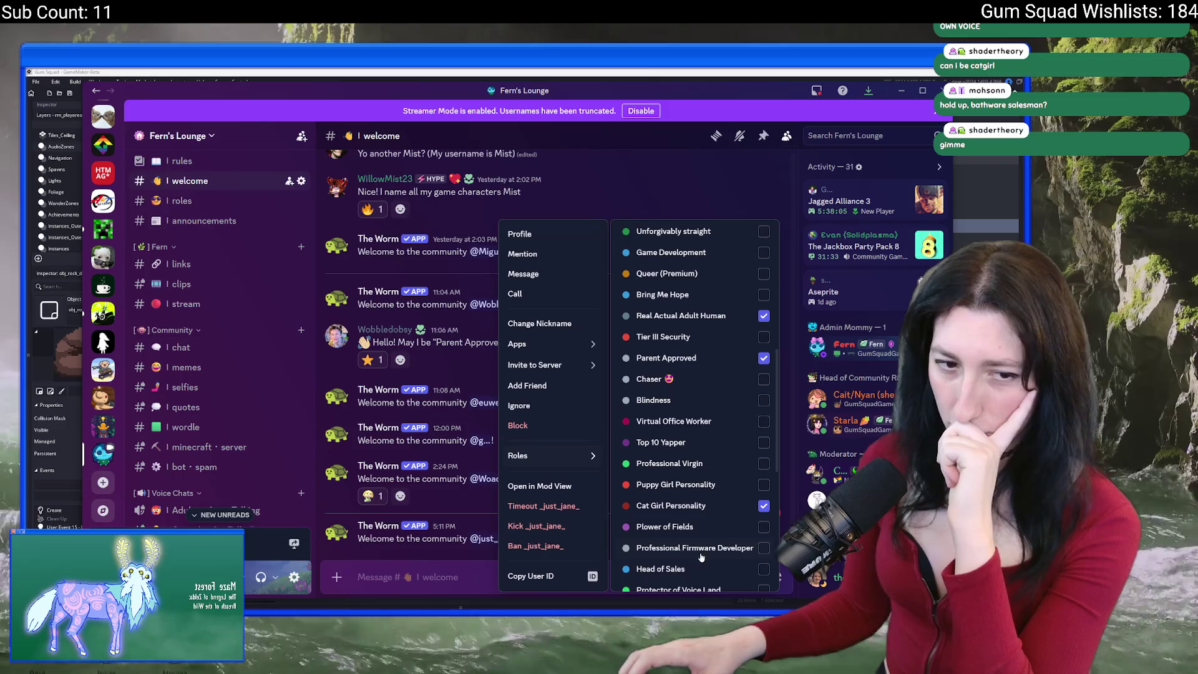
scroll(701, 558, up, 5)
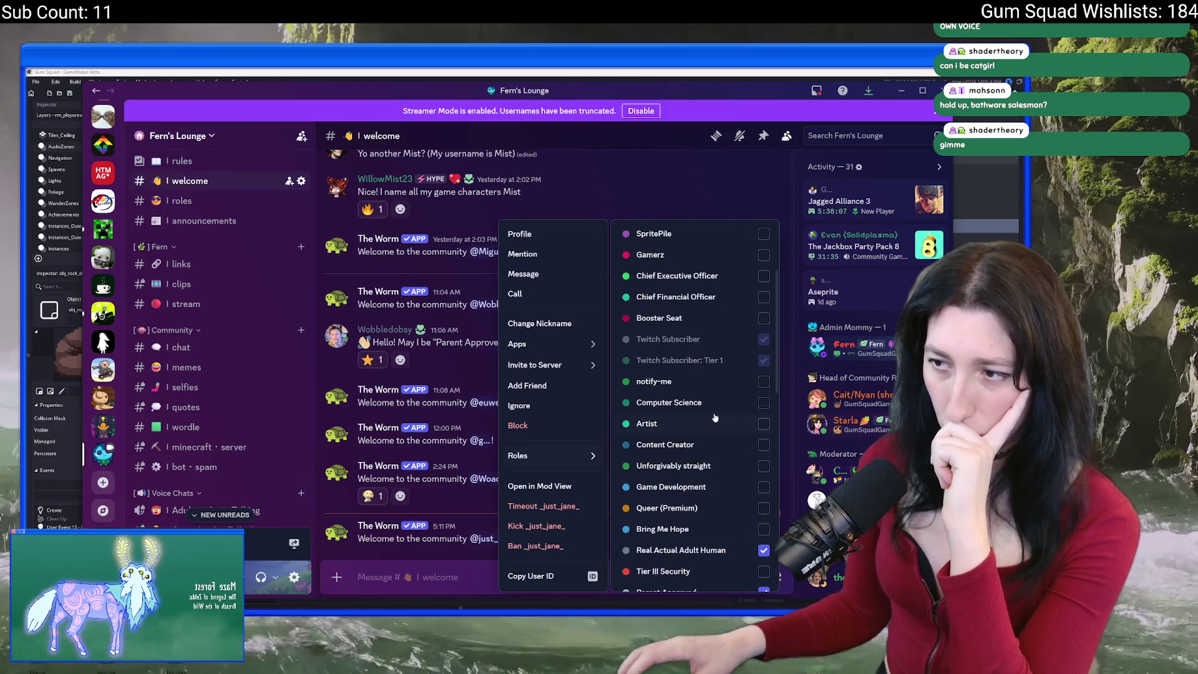
scroll(717, 407, up, 10)
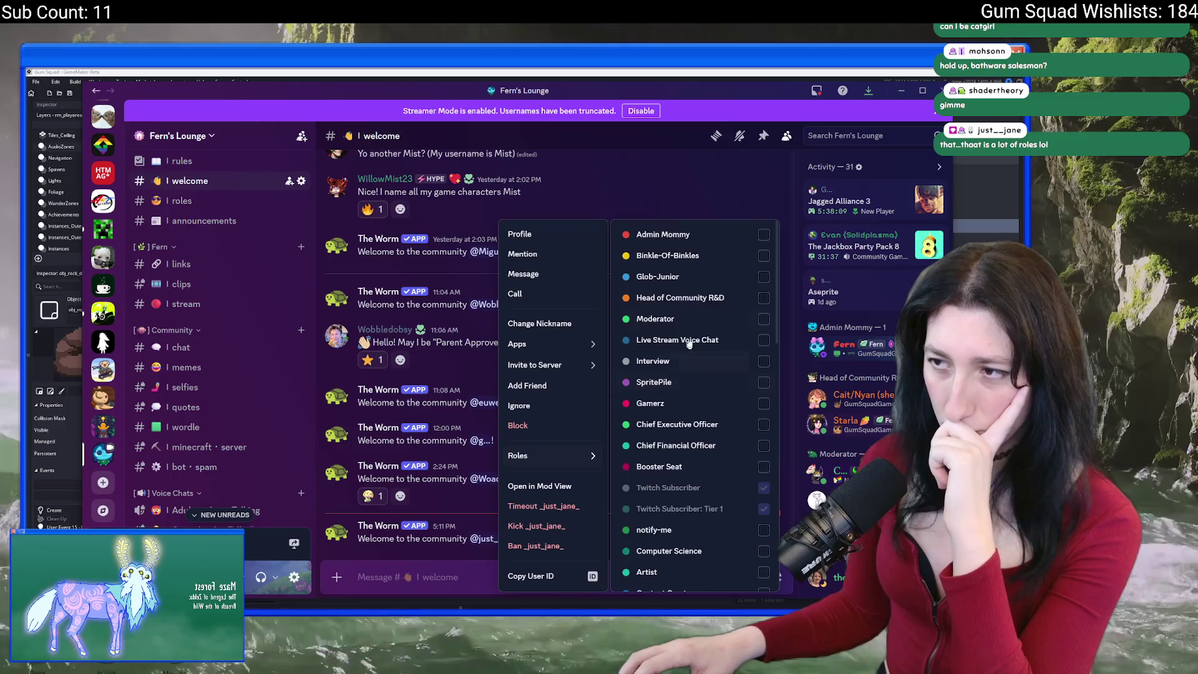
click(636, 182)
click(902, 92)
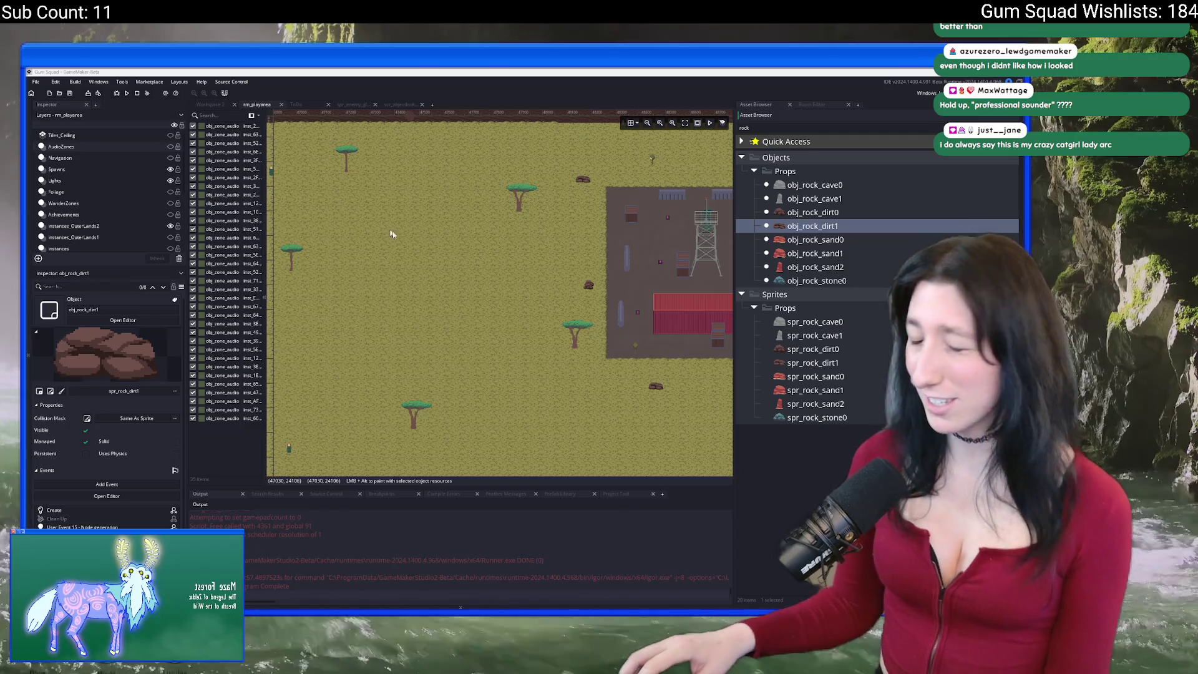
Open obj_rock_cave0's sprite spr_rock_cave0 in the image editor, then switch to Aseprite.
click(814, 198)
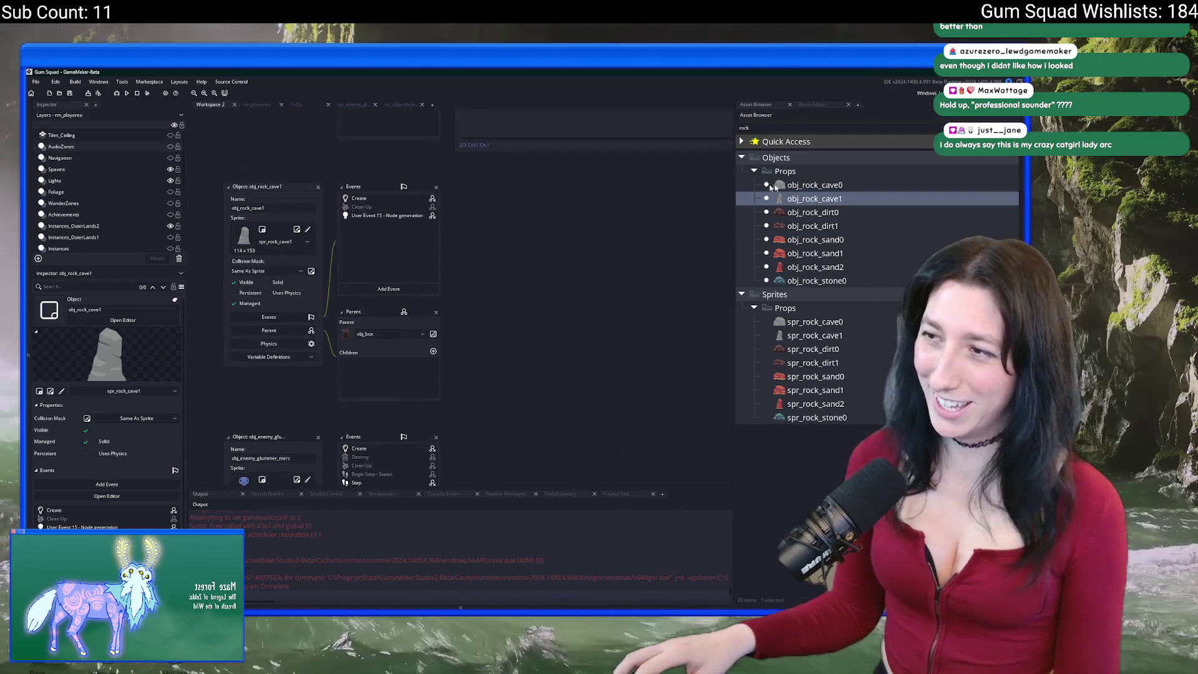
double_click(815, 185)
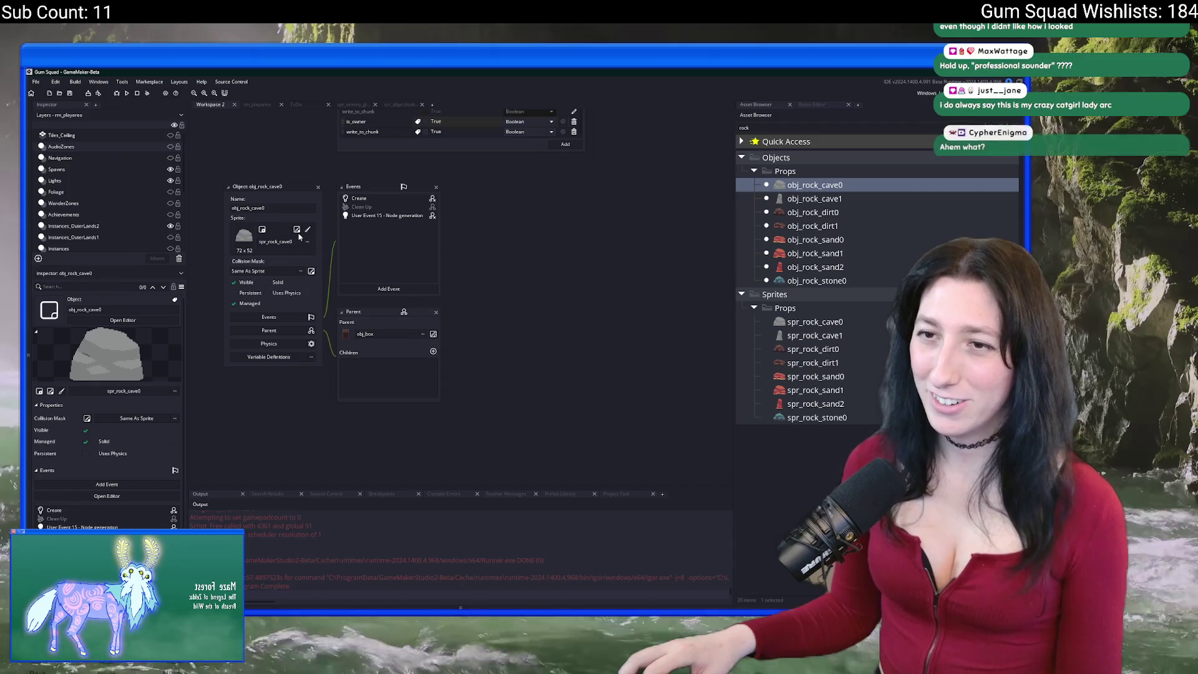
click(297, 228)
click(291, 223)
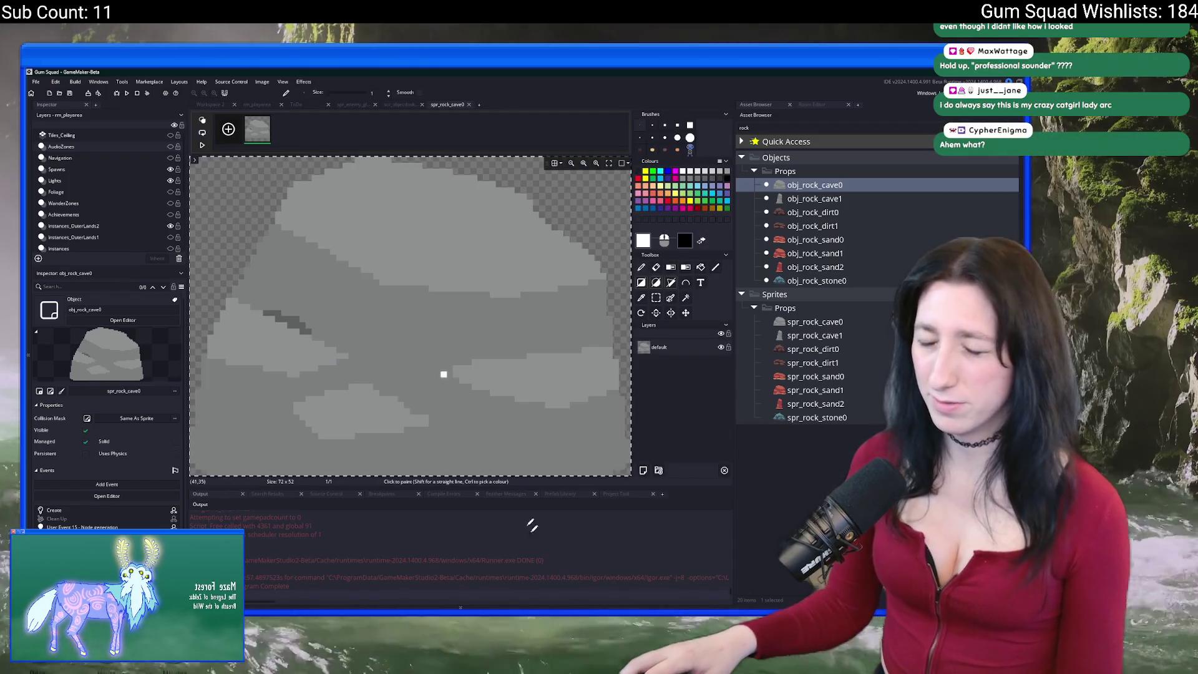
key(alt+Tab)
scroll(211, 200, down, 2)
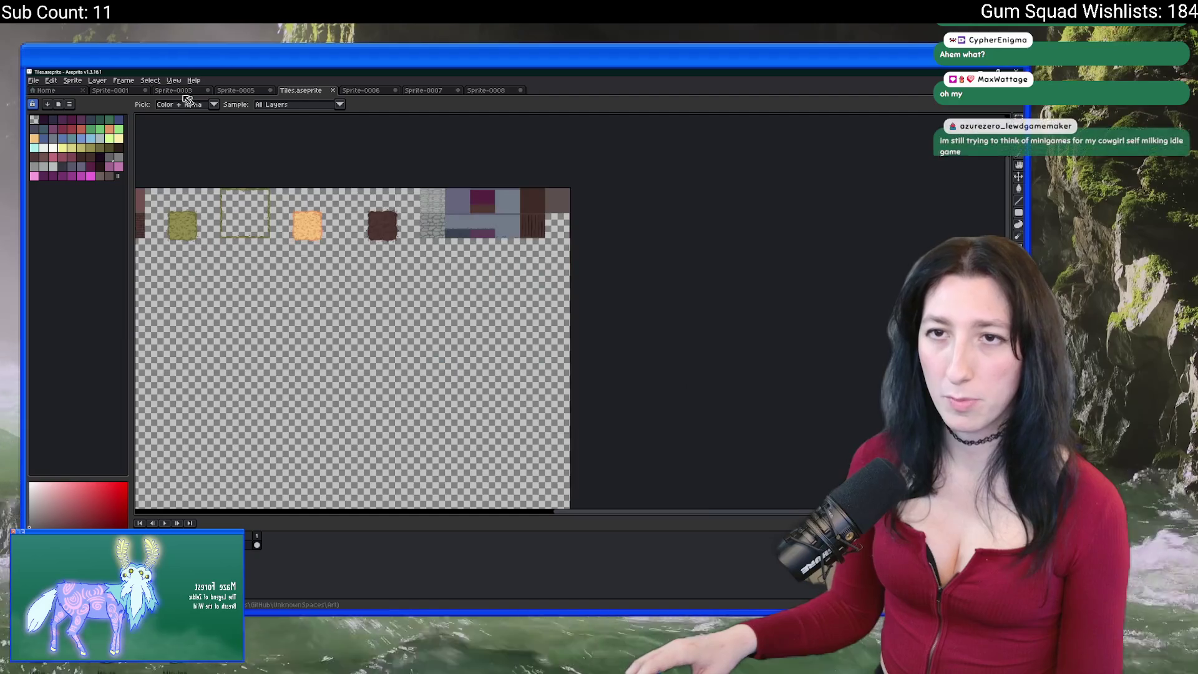
Create a new sprite, resize its canvas to 300×300 px, and paste the grey cave rock.
click(33, 80)
click(48, 93)
key(Return)
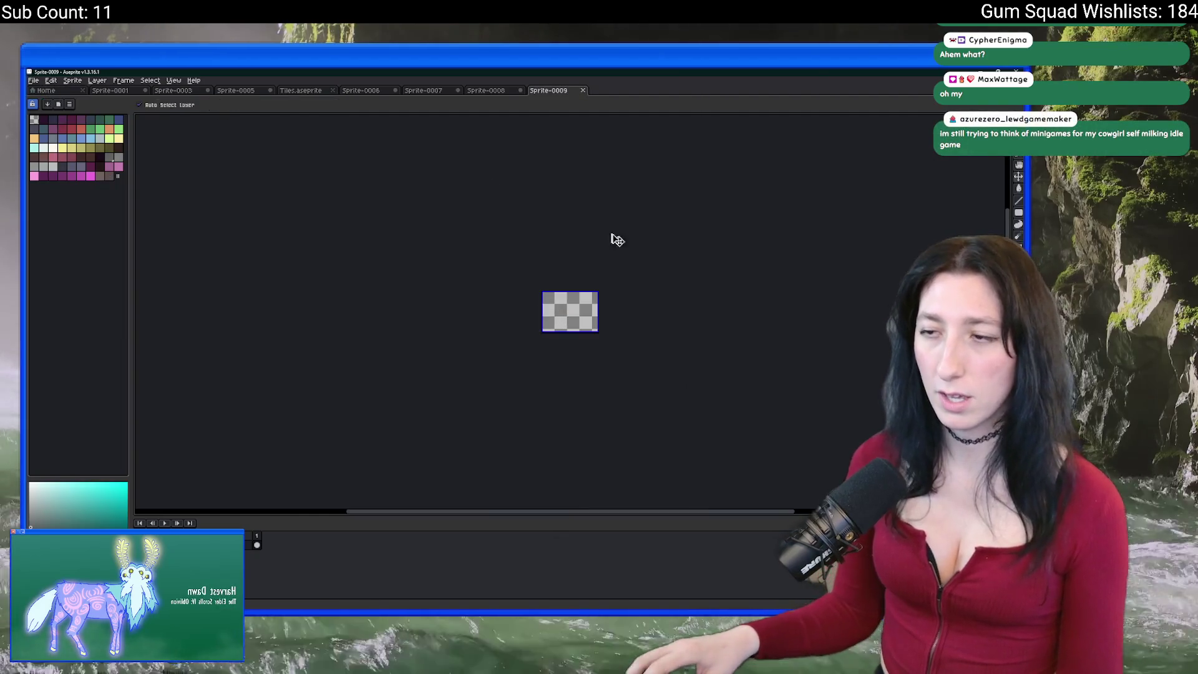
click(73, 80)
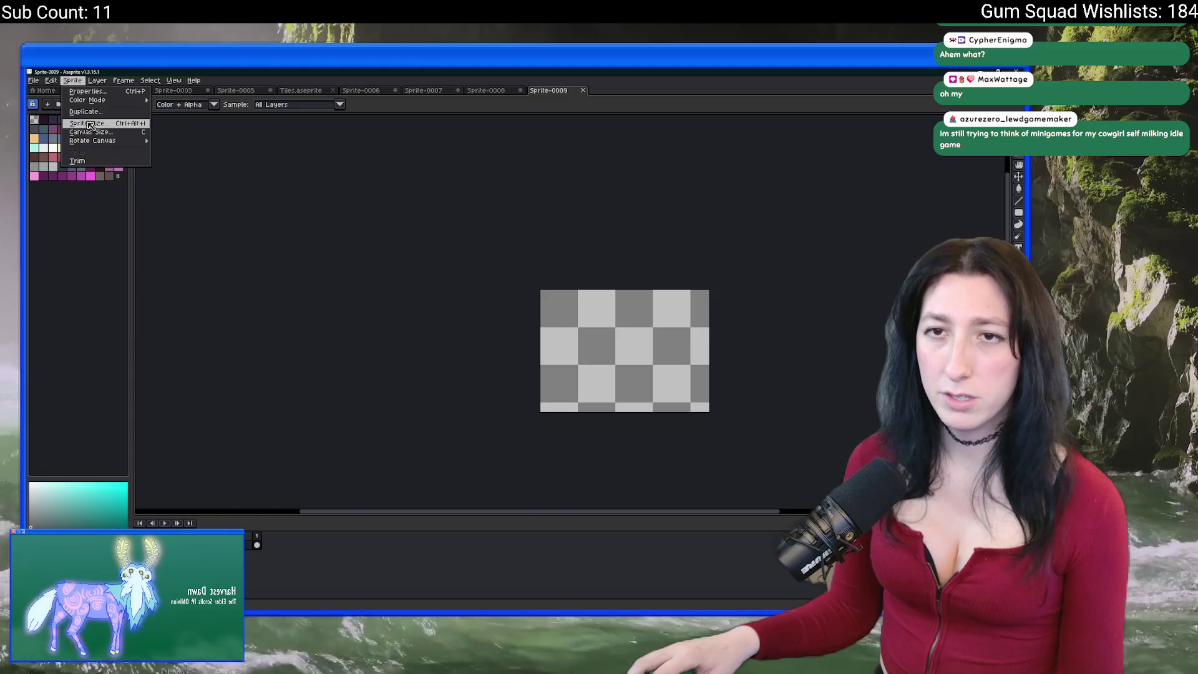
click(100, 133)
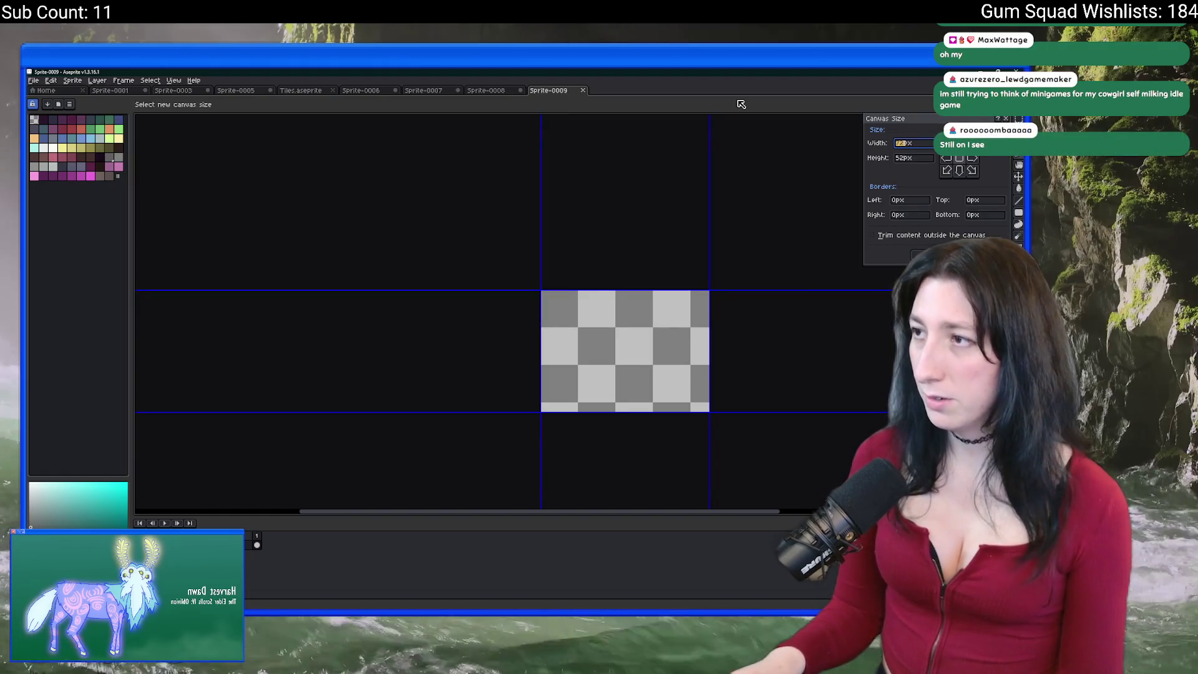
text(300)
key(Tab)
text(3)
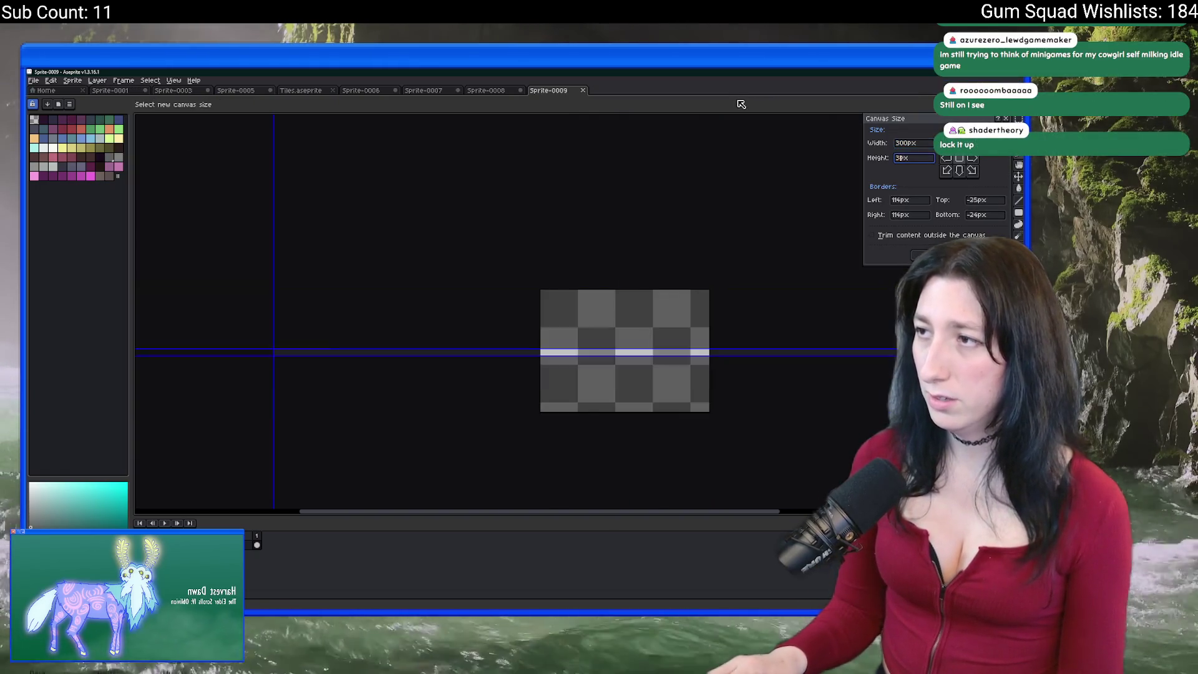
text(00)
key(Return)
key(ctrl+v)
scroll(605, 209, down, 2)
scroll(605, 209, up, 3)
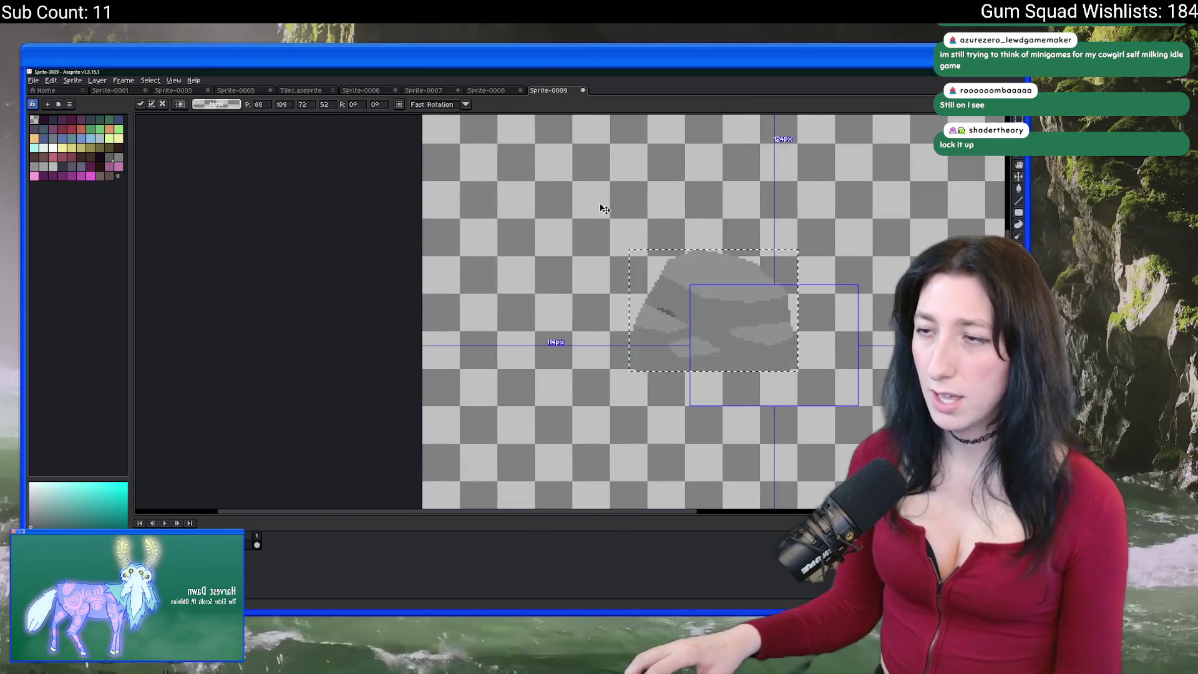
In GameMaker, open obj_rock_dirt0's spr_rock_dirt0 brown rock image, then return to Aseprite.
key(alt+Tab)
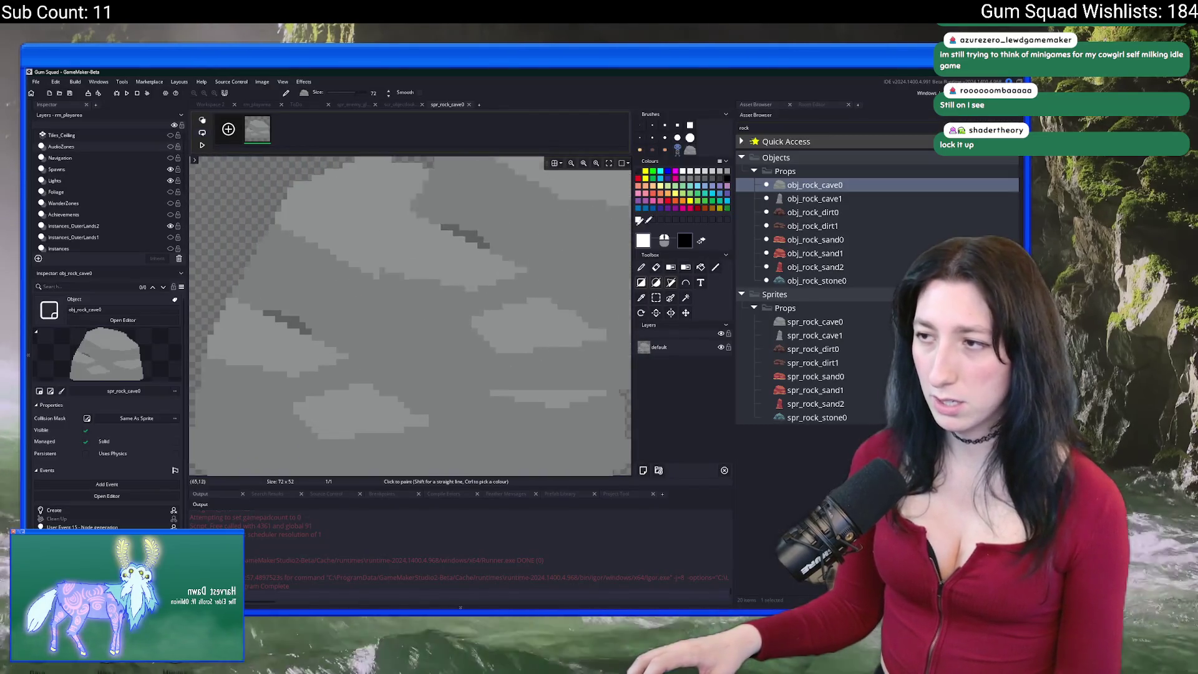
click(812, 226)
double_click(812, 212)
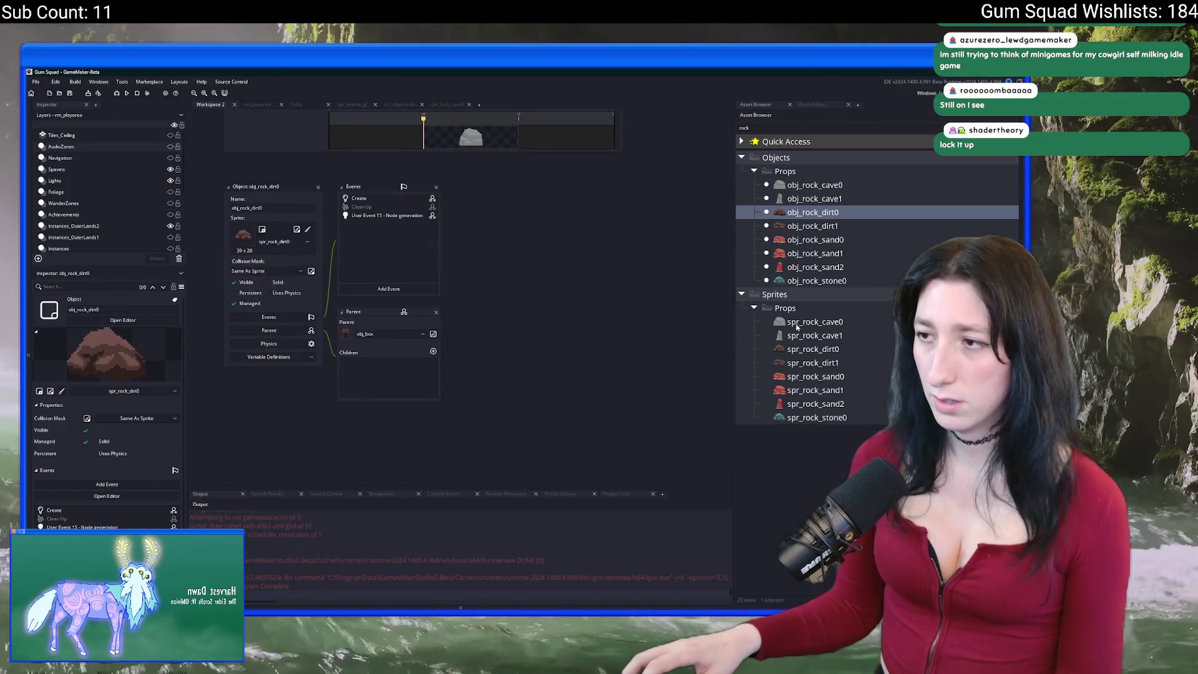
double_click(813, 349)
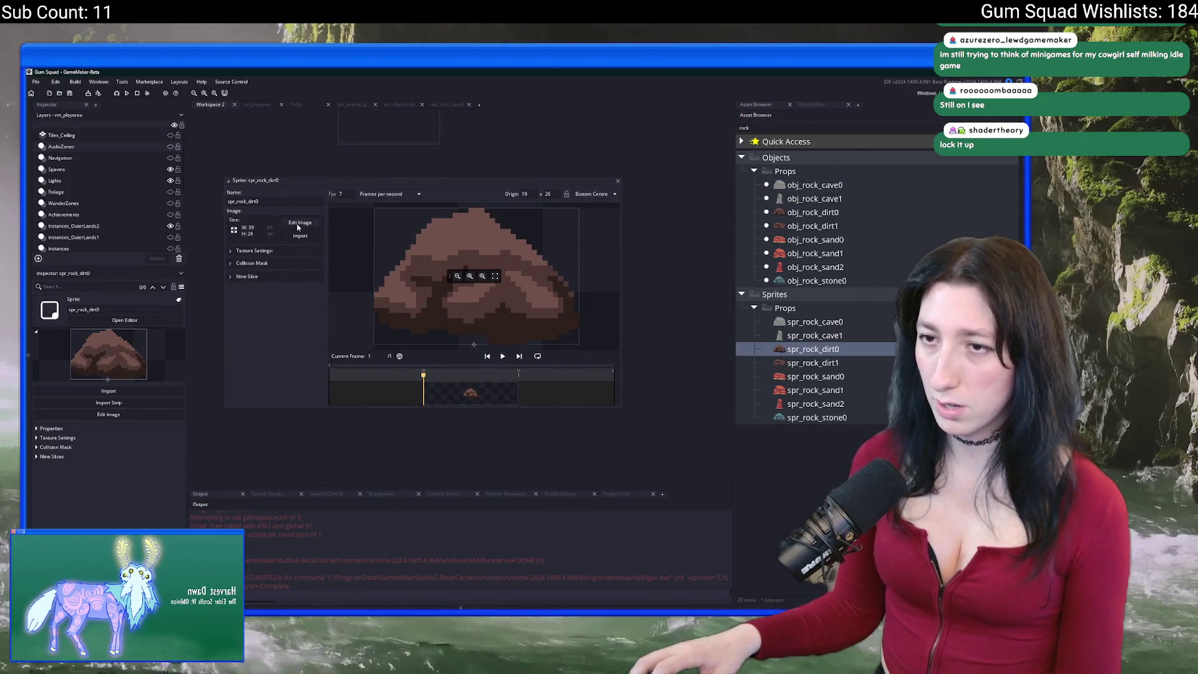
click(299, 226)
key(alt+Tab)
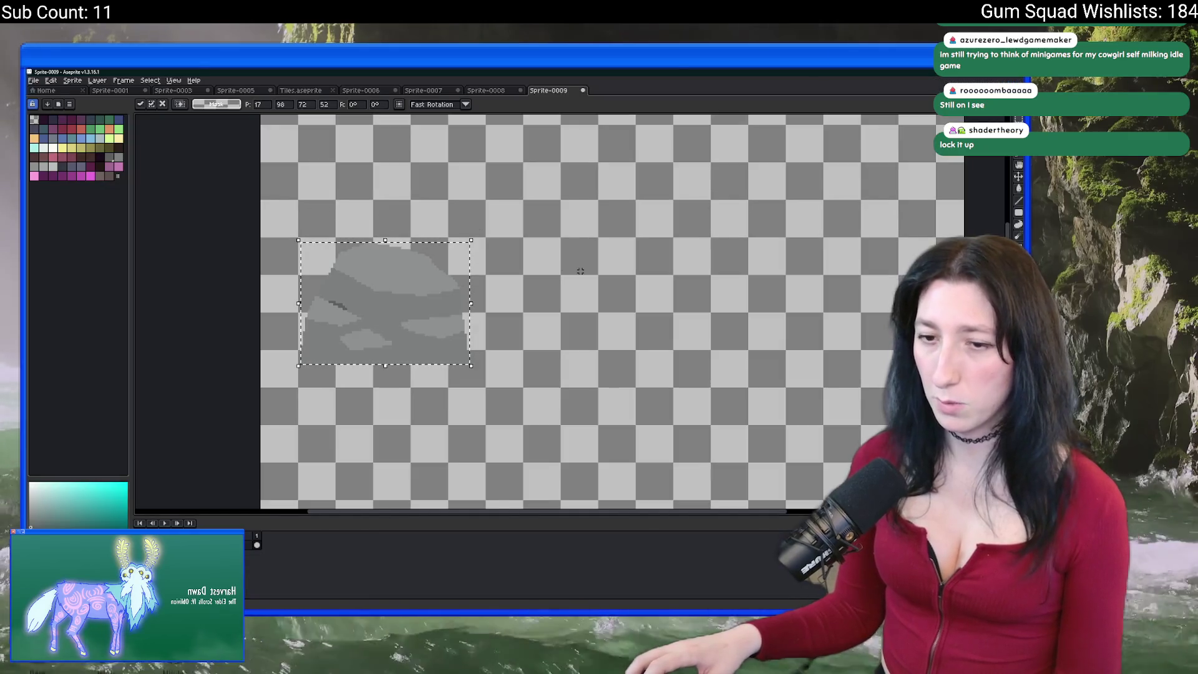
Place the grey rock, paste the brown dirt rock beside it, and select the grey rock's area.
click(552, 274)
key(ctrl+v)
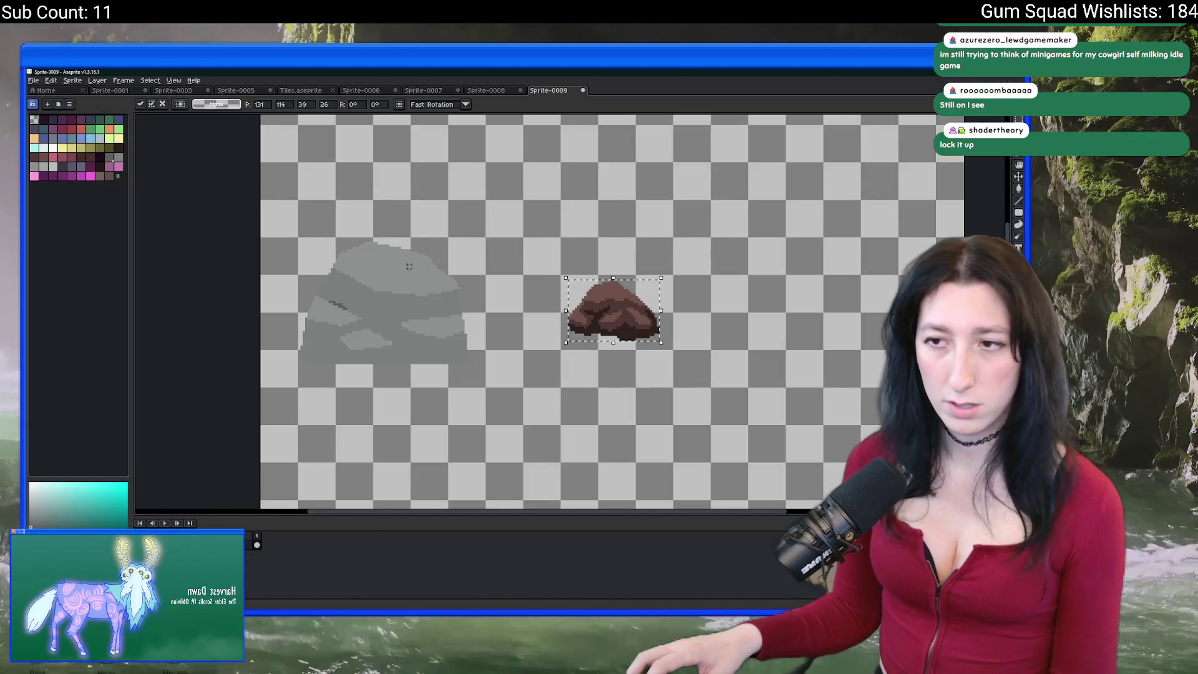
scroll(361, 314, up, 1)
mouse_move(252, 187)
mouse_down()
mouse_move(514, 407)
mouse_move(596, 422)
mouse_up()
Replace the rock's greys with dark, medium and other browns sampled from the dirt rock.
key(i)
scroll(471, 297, up, 1)
click(472, 297)
key(shift+r)
key(Return)
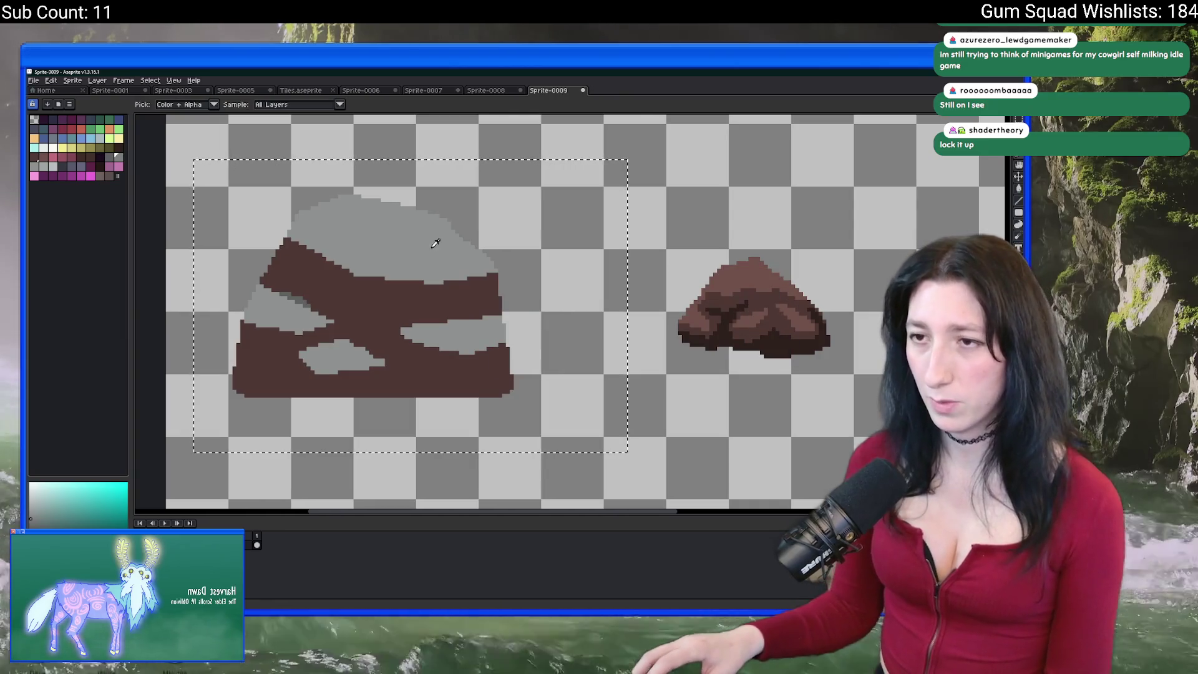
click(768, 299)
key(shift+r)
key(Return)
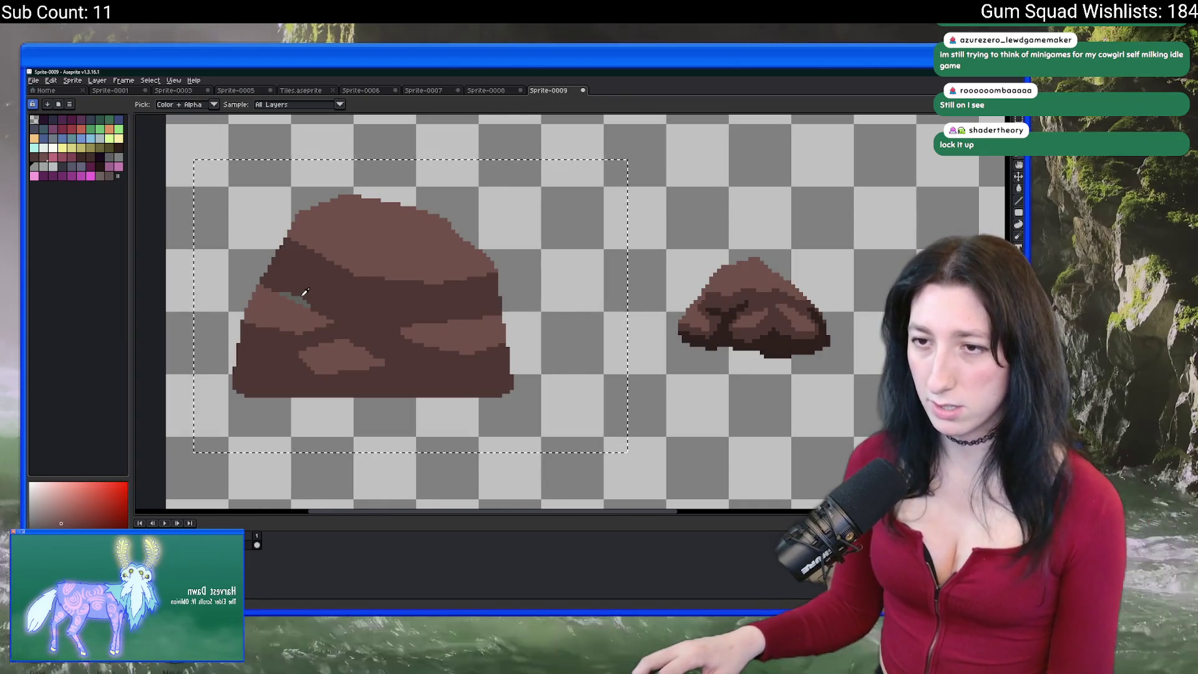
key(x)
click(727, 329)
key(shift+r)
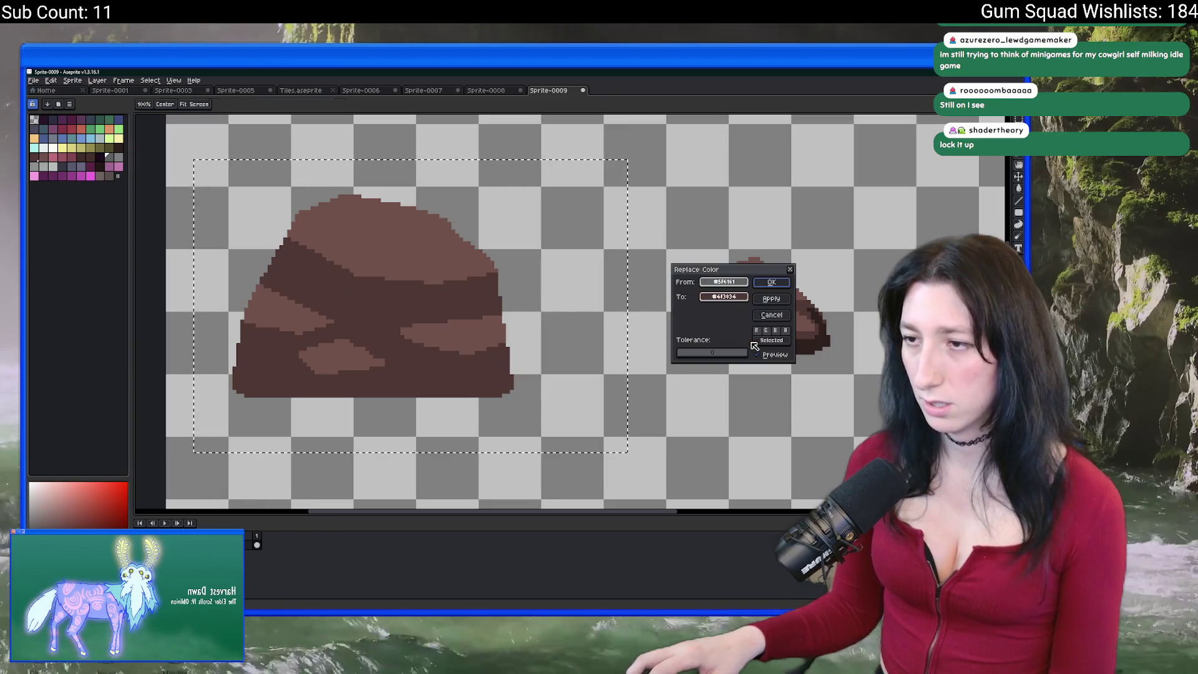
key(Return)
key(shift+r)
key(Return)
Marquee-select the whole recoloured rock and switch back to GameMaker.
scroll(583, 332, down, 2)
key(m)
scroll(583, 331, down, 2)
scroll(562, 314, up, 2)
scroll(599, 375, up, 3)
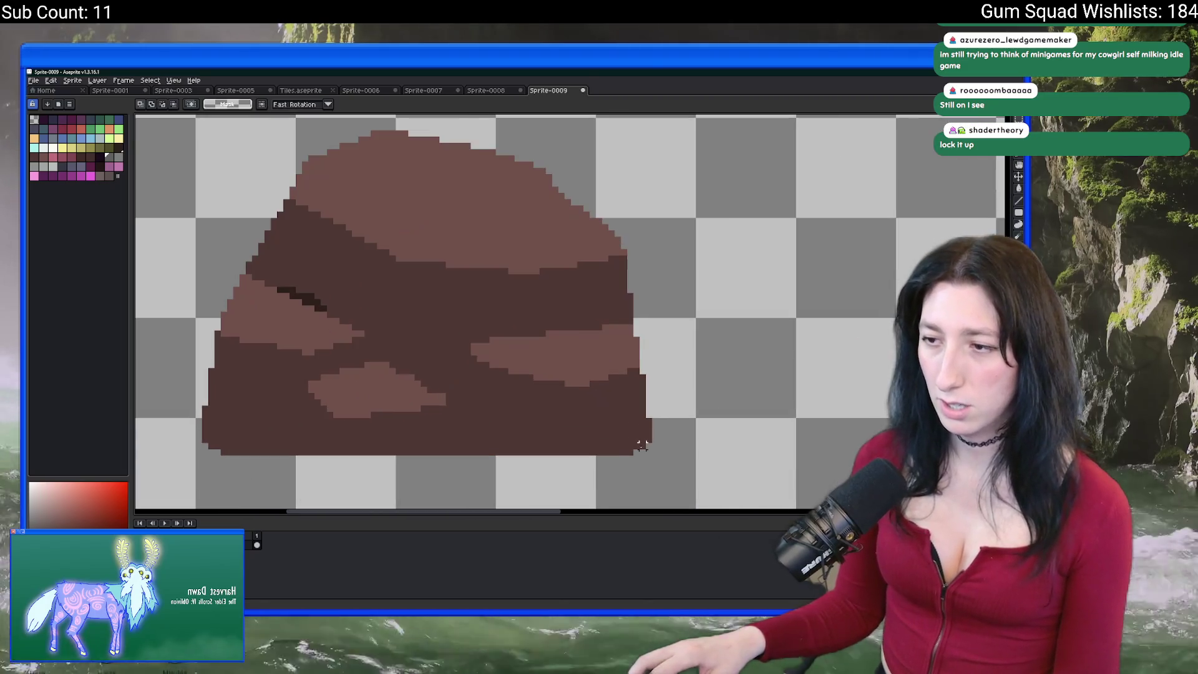
scroll(646, 450, down, 2)
mouse_move(646, 450)
mouse_down()
mouse_move(447, 271)
mouse_move(373, 248)
mouse_up()
scroll(353, 187, down, 3)
scroll(353, 187, up, 3)
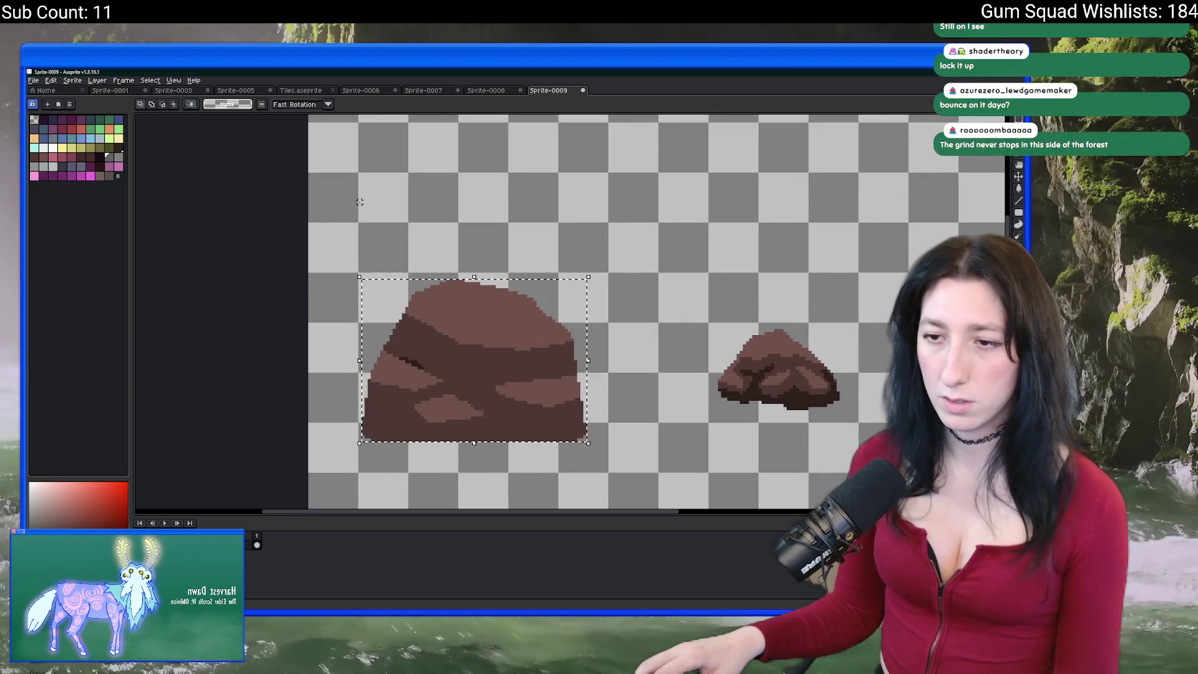
key(alt+Tab)
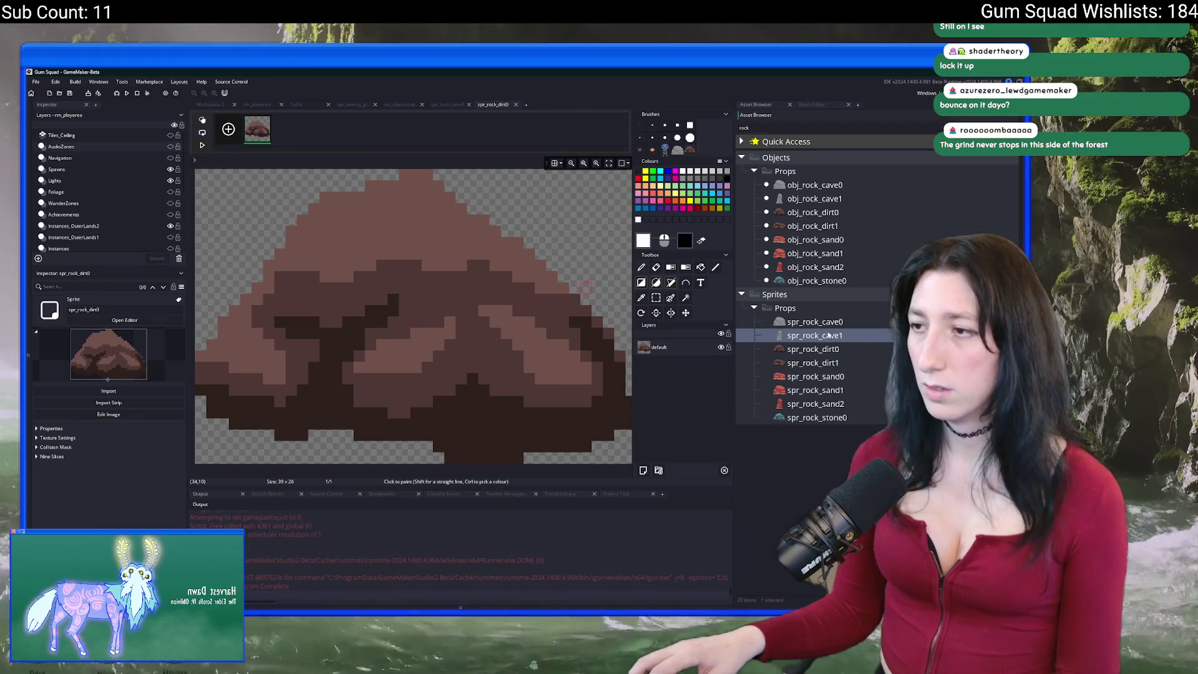
Duplicate spr_rock_cave0 and rename the copy spr_rock_dirt2.
click(815, 335)
click(814, 322)
key(ctrl+d)
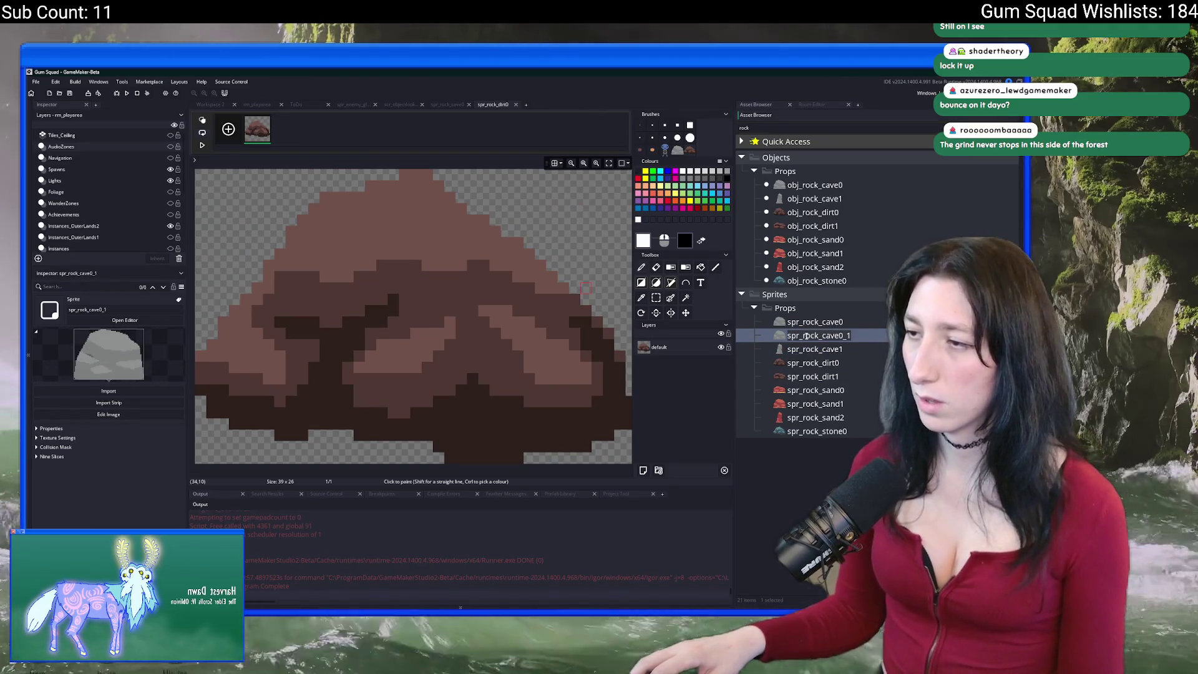
key(ctrl+a)
text(spr_rock_dir)
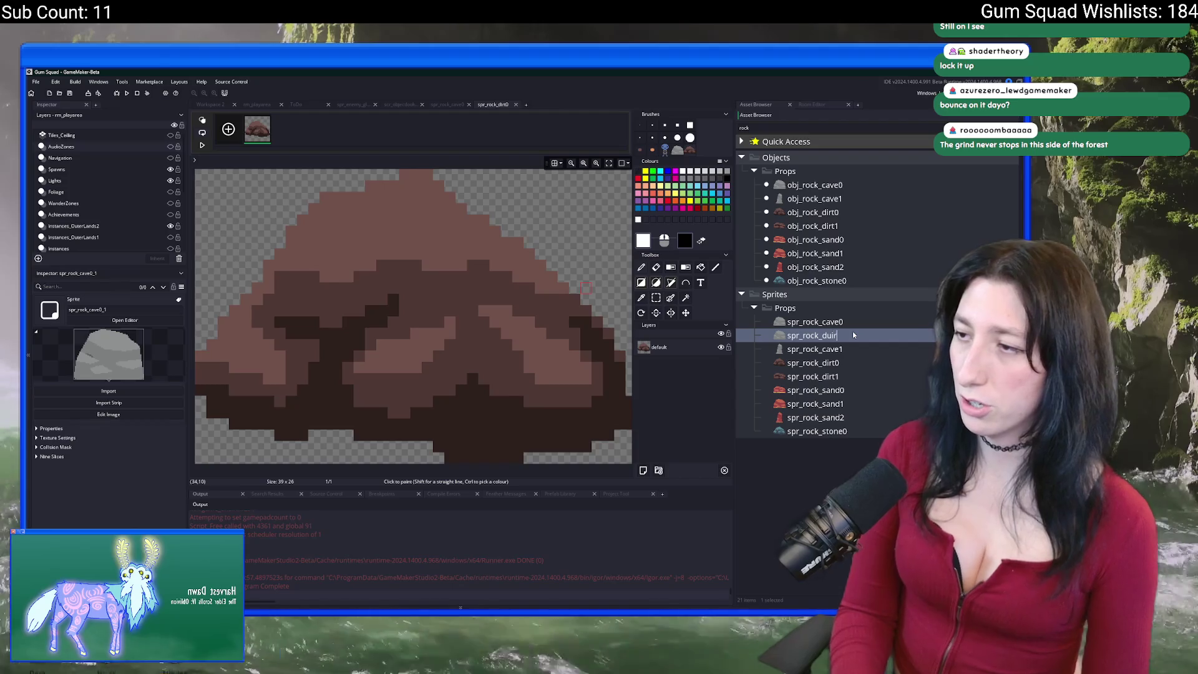
text(t2)
key(Return)
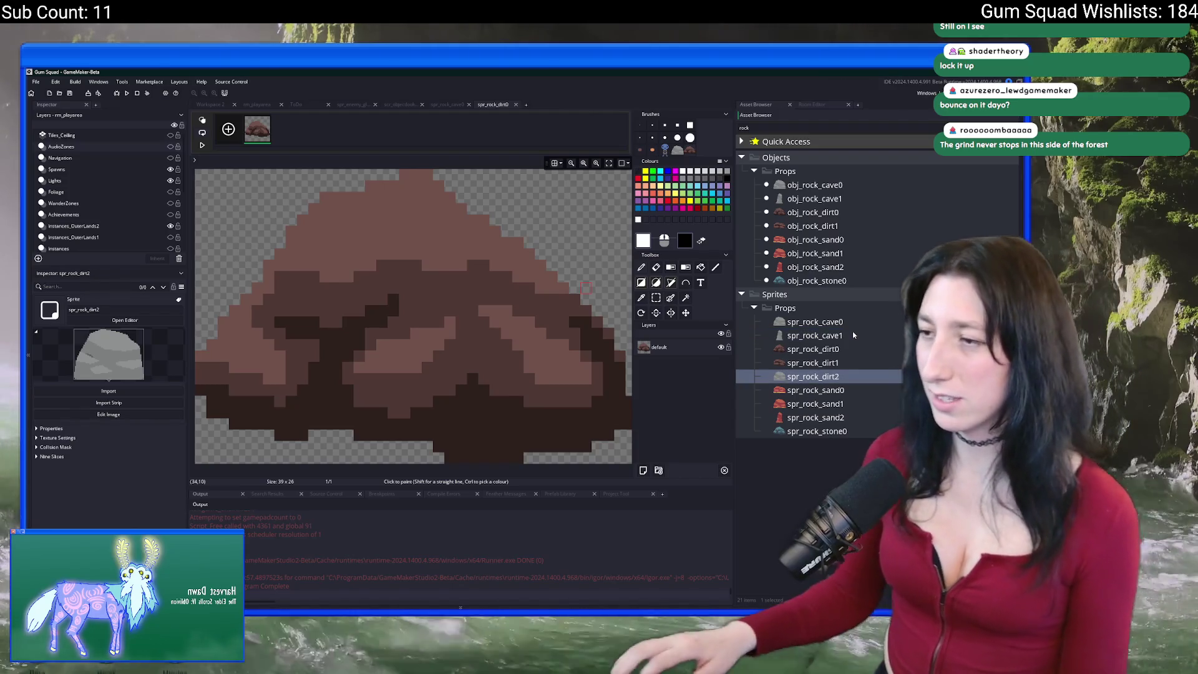
Open spr_rock_dirt2's image editor, then close it and return to the rm_playarea room.
double_click(813, 376)
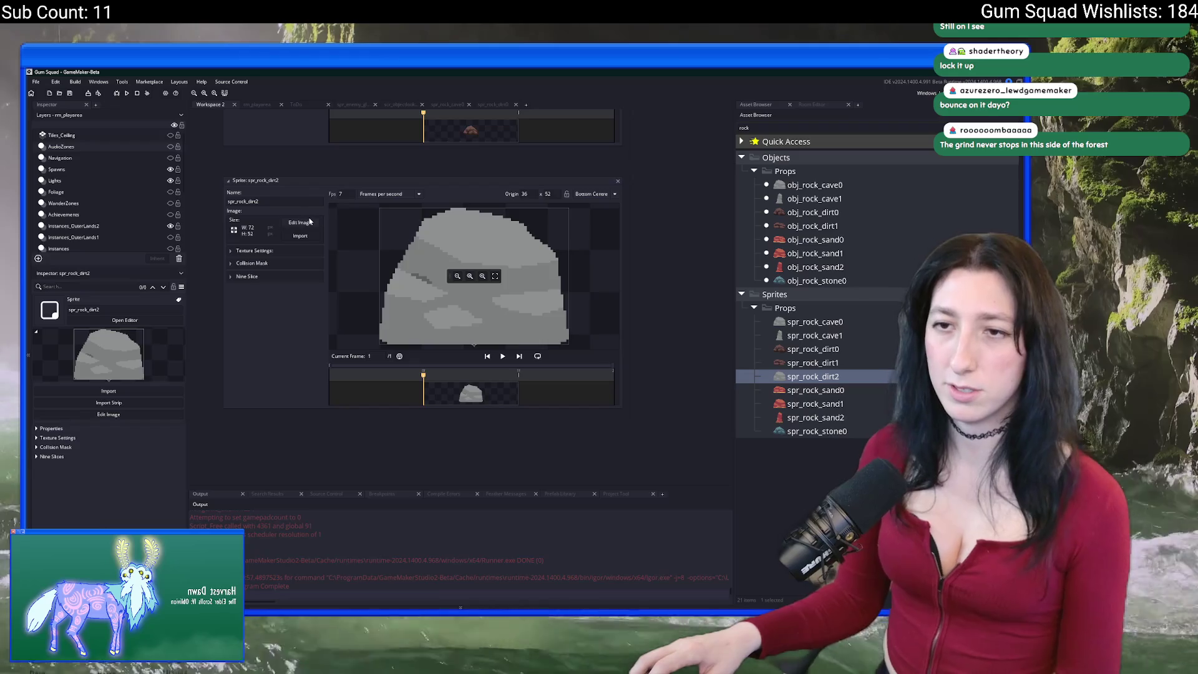
click(300, 223)
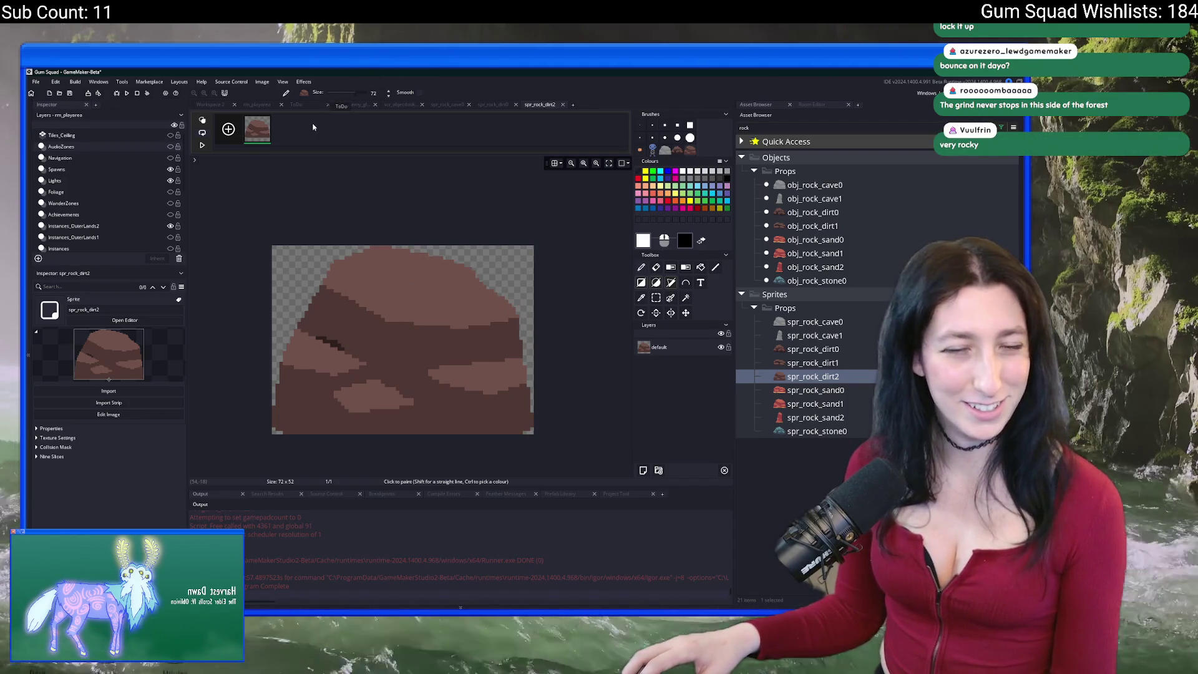
middle_click(550, 107)
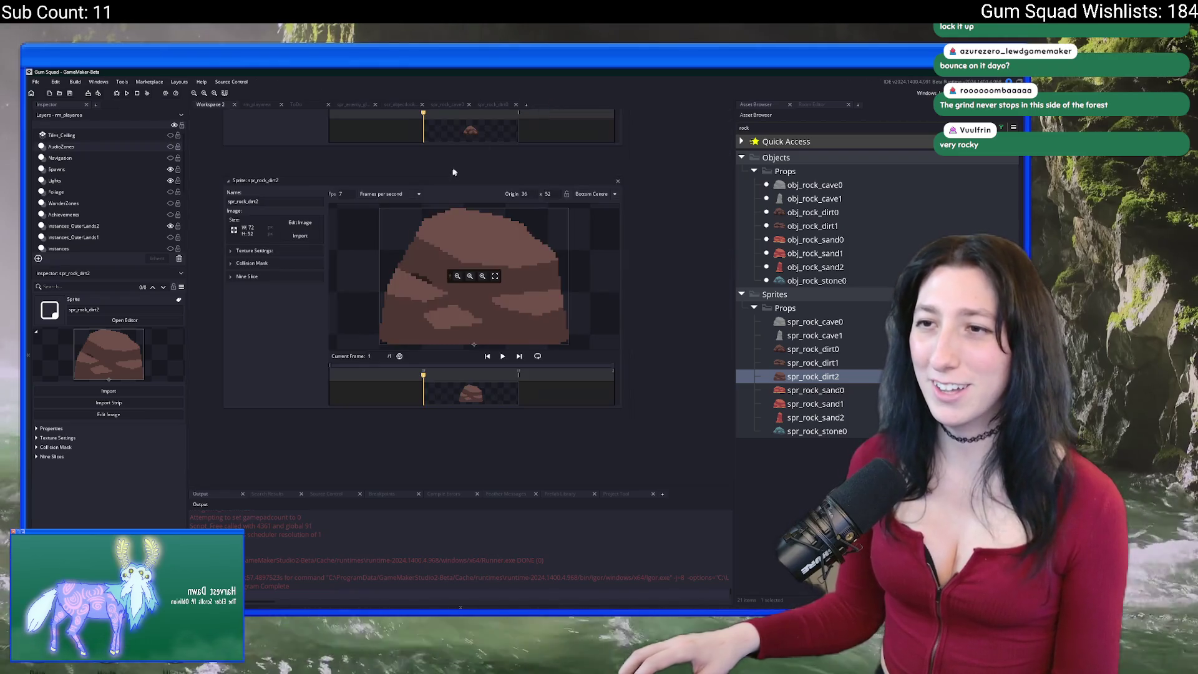
click(619, 183)
click(269, 107)
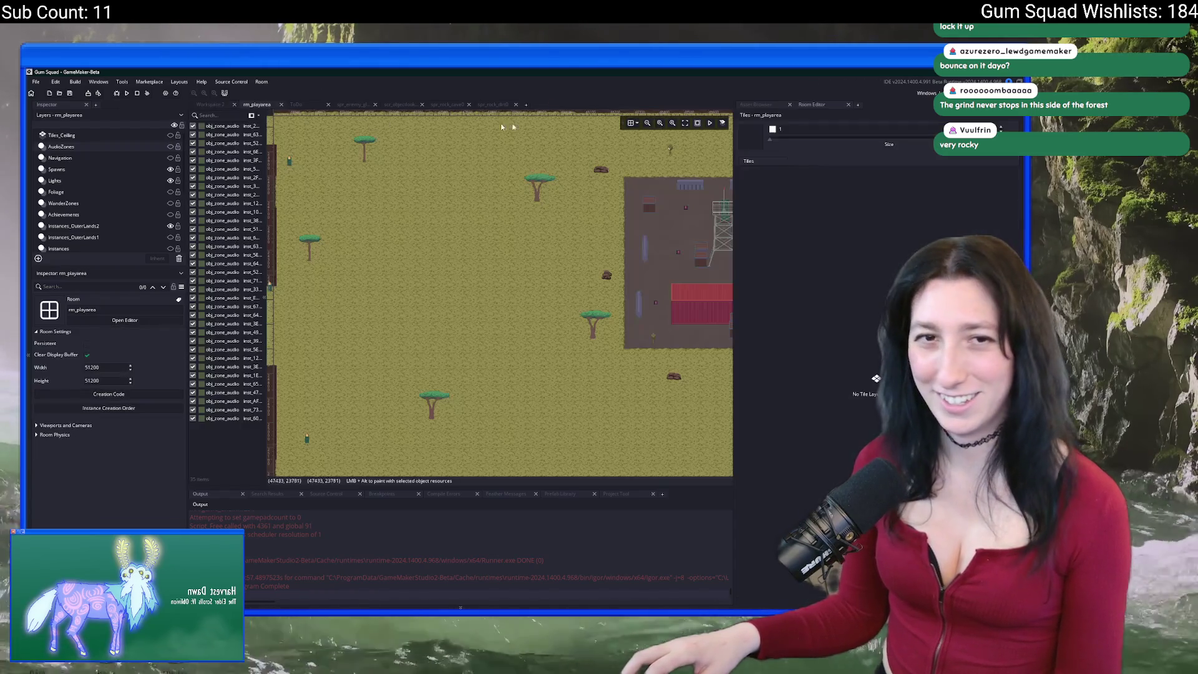
Duplicate obj_rock_dirt1 and delete the unwanted copy.
click(757, 104)
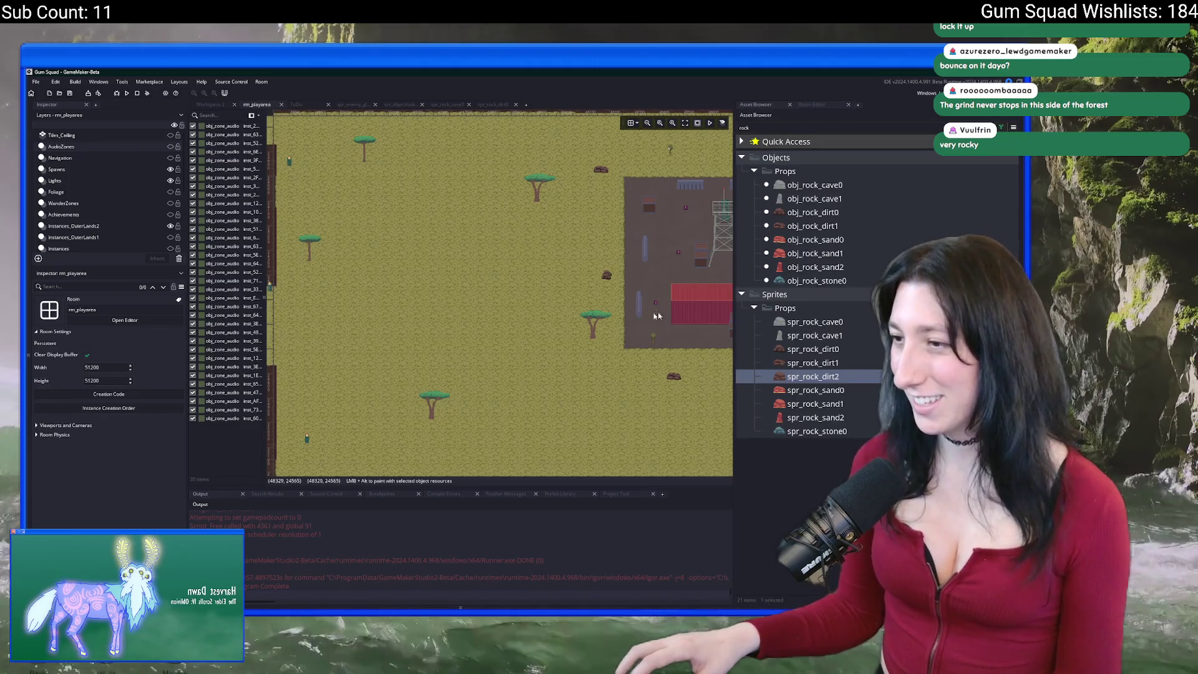
click(802, 377)
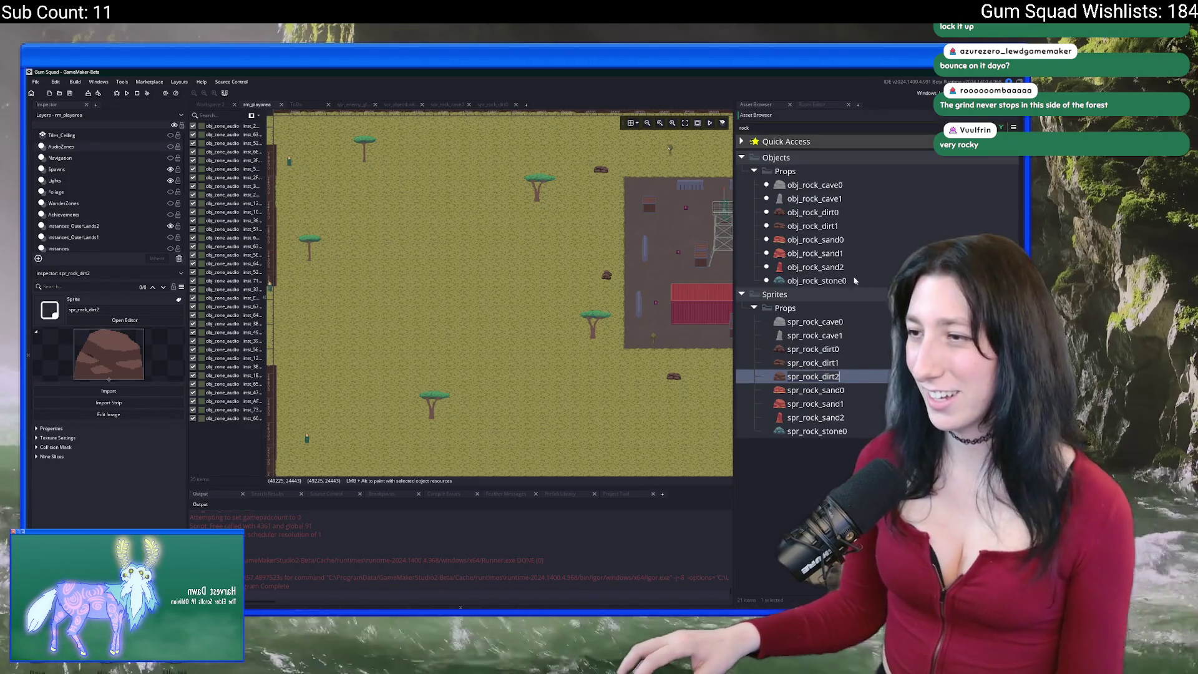
click(824, 226)
key(ctrl+d)
key(Return)
key(Delete)
key(Return)
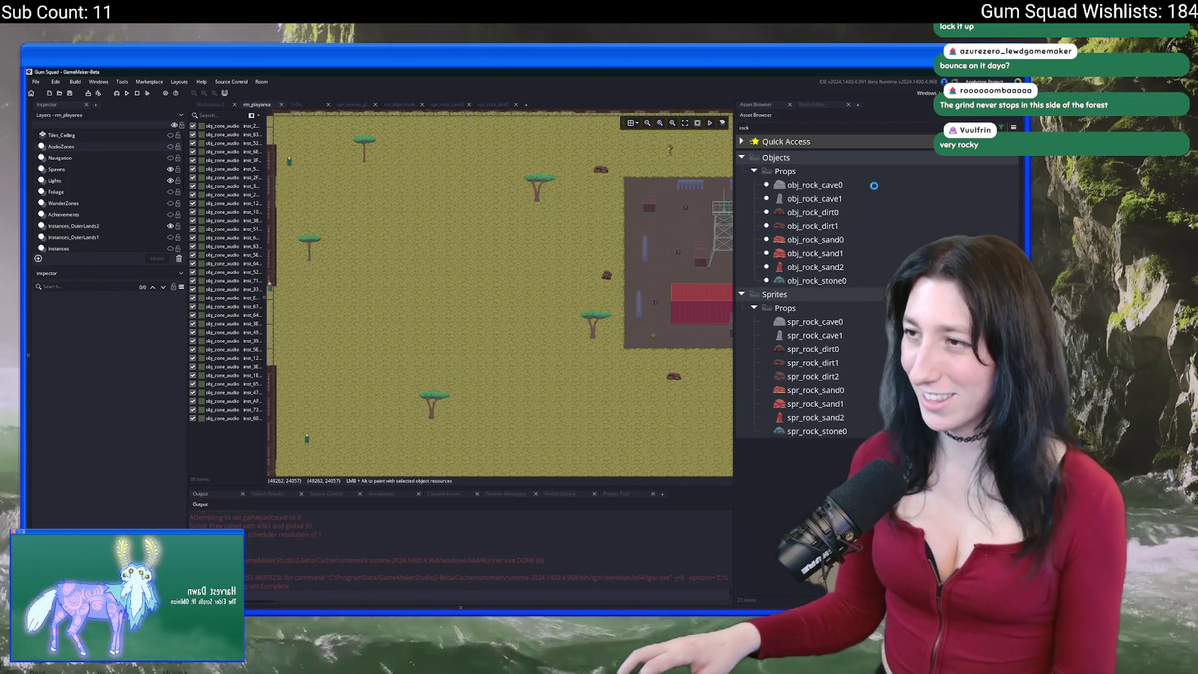
Duplicate obj_rock_cave0 as obj_rock_dirt2 and set its sprite to spr_rock_dirt2.
click(874, 185)
key(ctrl+d)
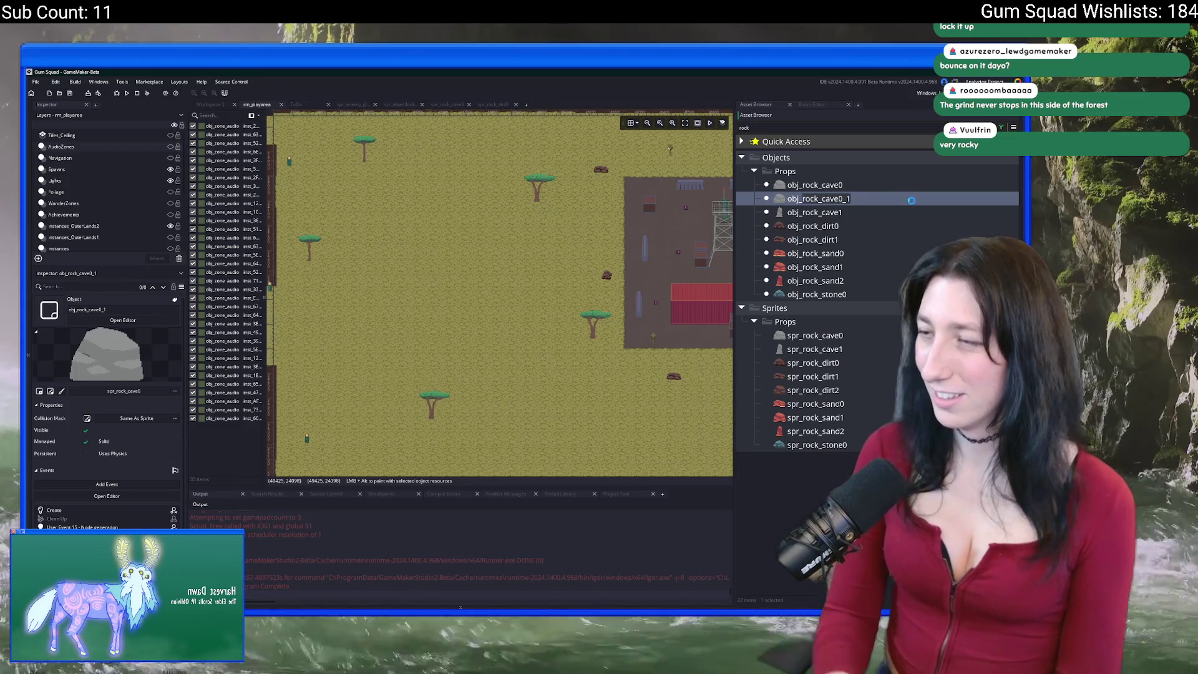
key(Return)
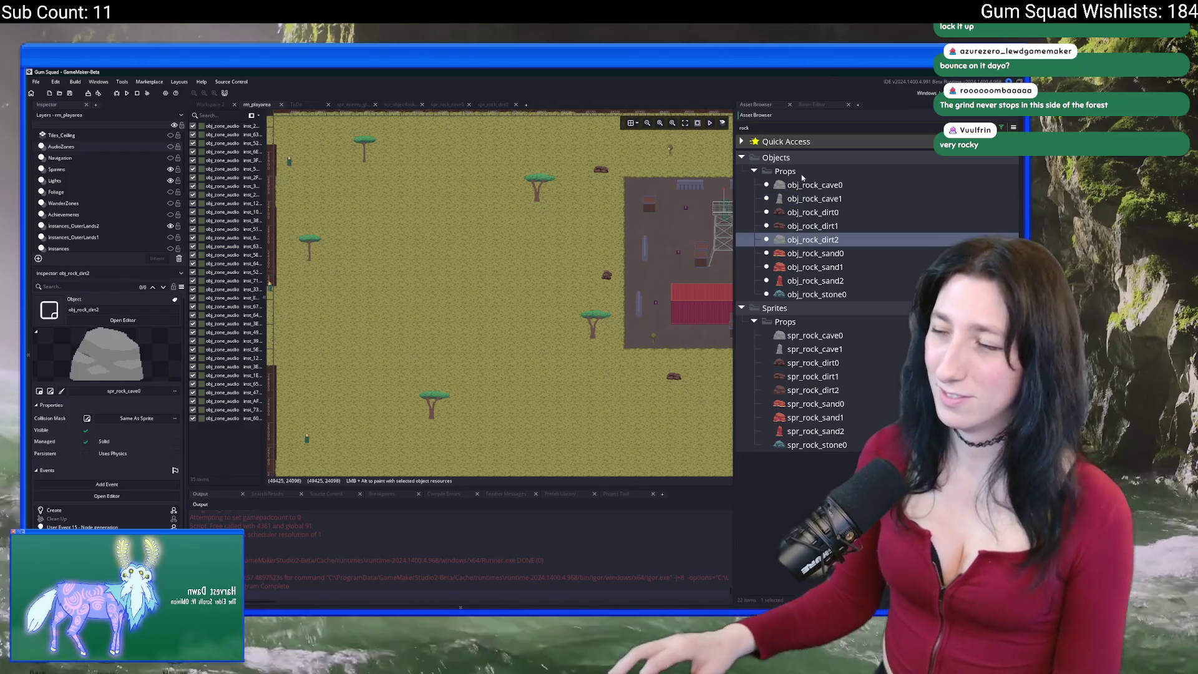
double_click(792, 240)
click(281, 237)
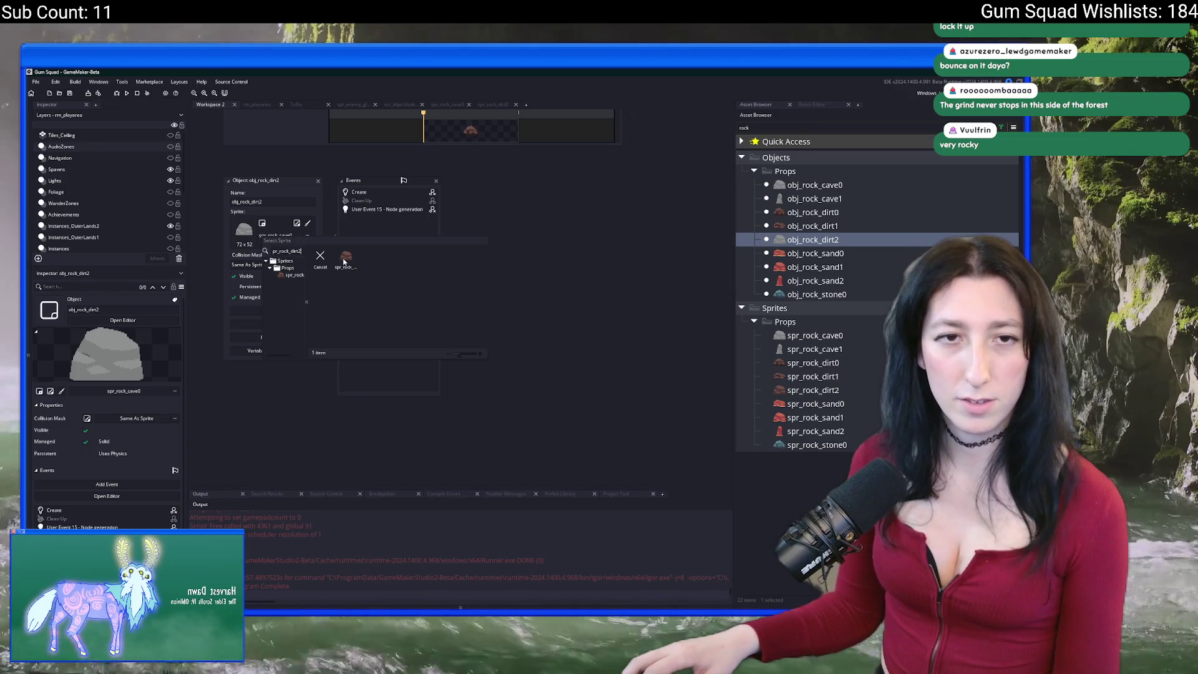
key(Return)
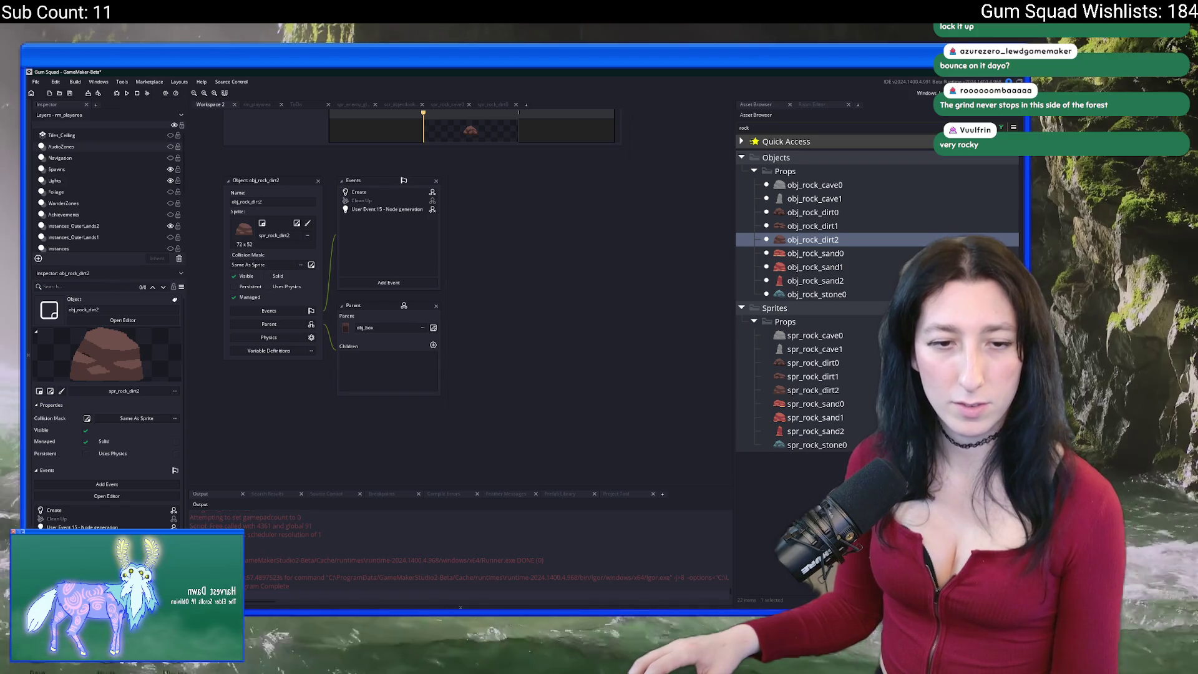
Return from the object's Create event code to the rm_playarea room with the rock-filtered asset tree.
click(358, 192)
click(267, 108)
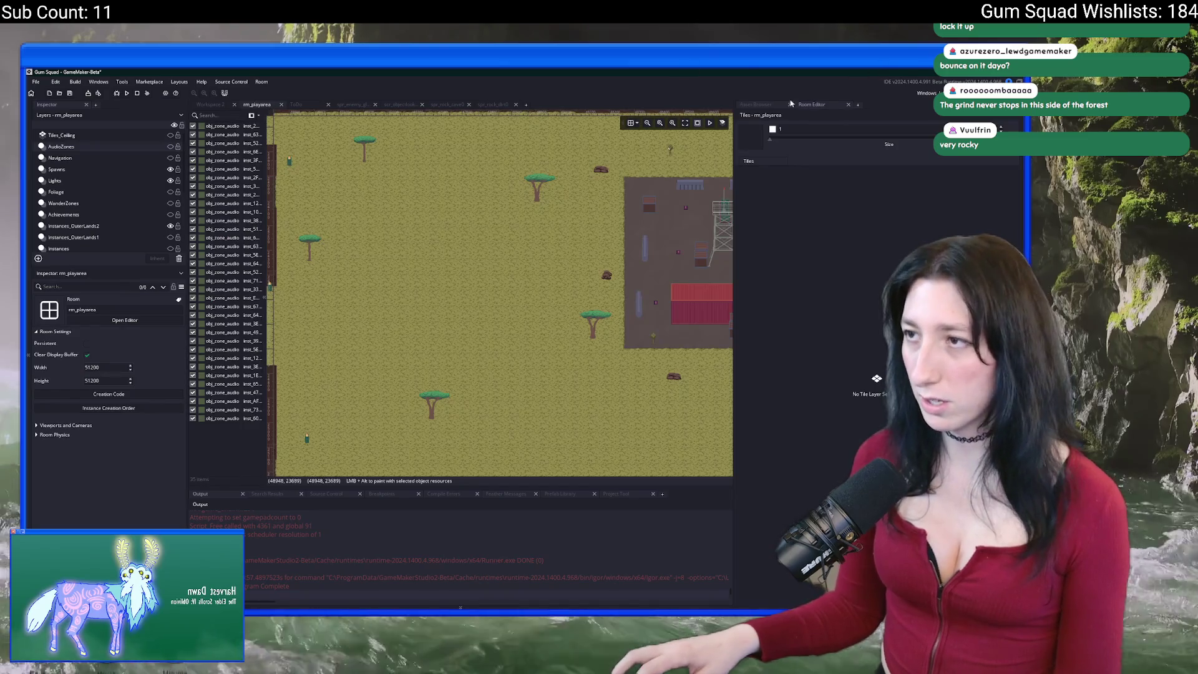
click(772, 105)
drag(474, 253, 495, 224)
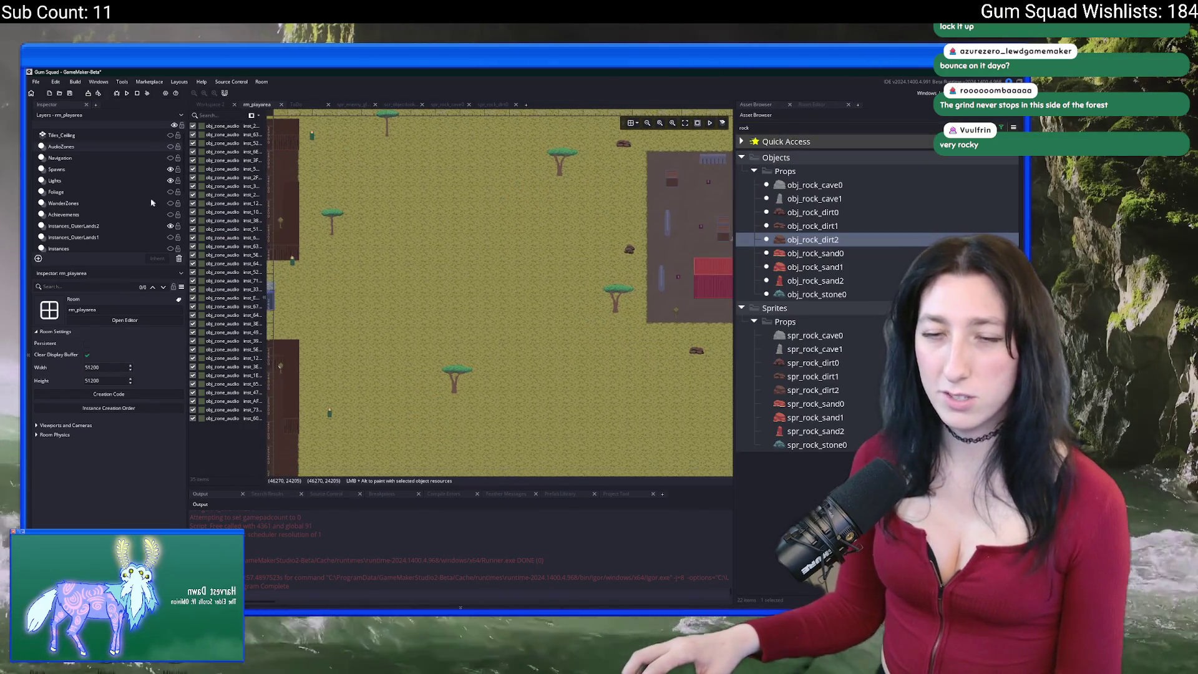
scroll(125, 192, down, 1)
Select the Instances_OuterLands2 layer, centre the map on the yellow compound and pick a rock.
click(116, 195)
mouse_move(509, 335)
mouse_down()
mouse_move(508, 267)
mouse_move(396, 294)
mouse_move(429, 234)
mouse_up()
scroll(430, 234, up, 1)
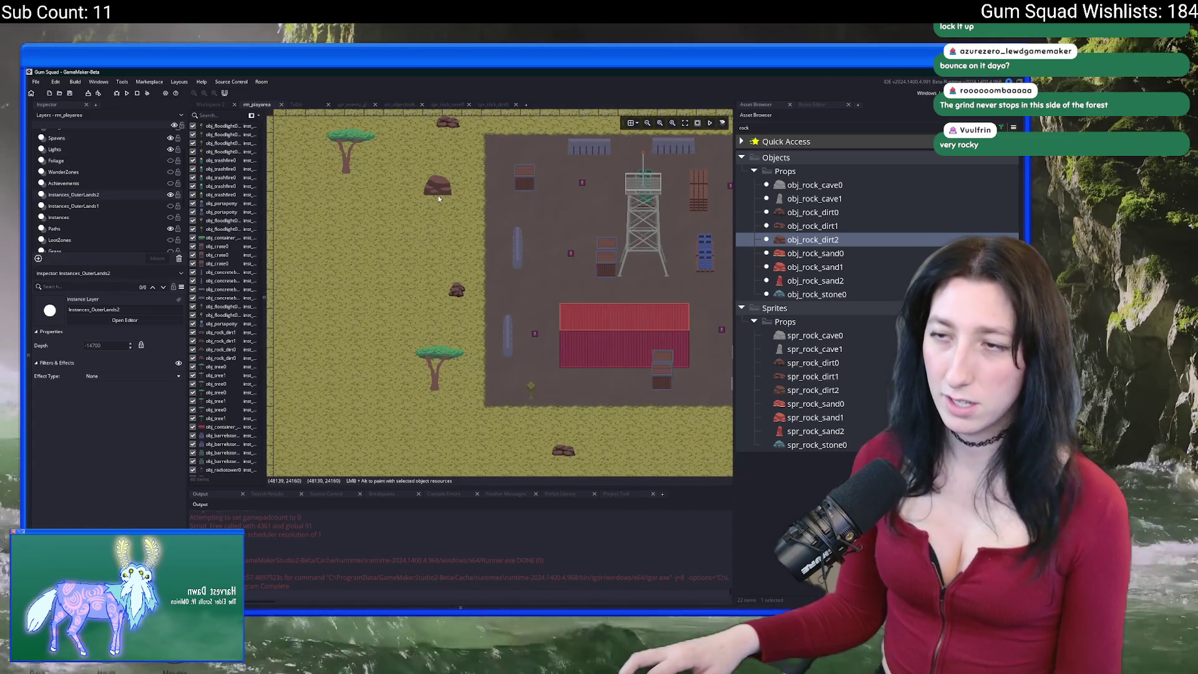
click(438, 198)
Scroll through the instance list to review the layer's placed rocks.
scroll(425, 231, up, 2)
scroll(418, 238, down, 2)
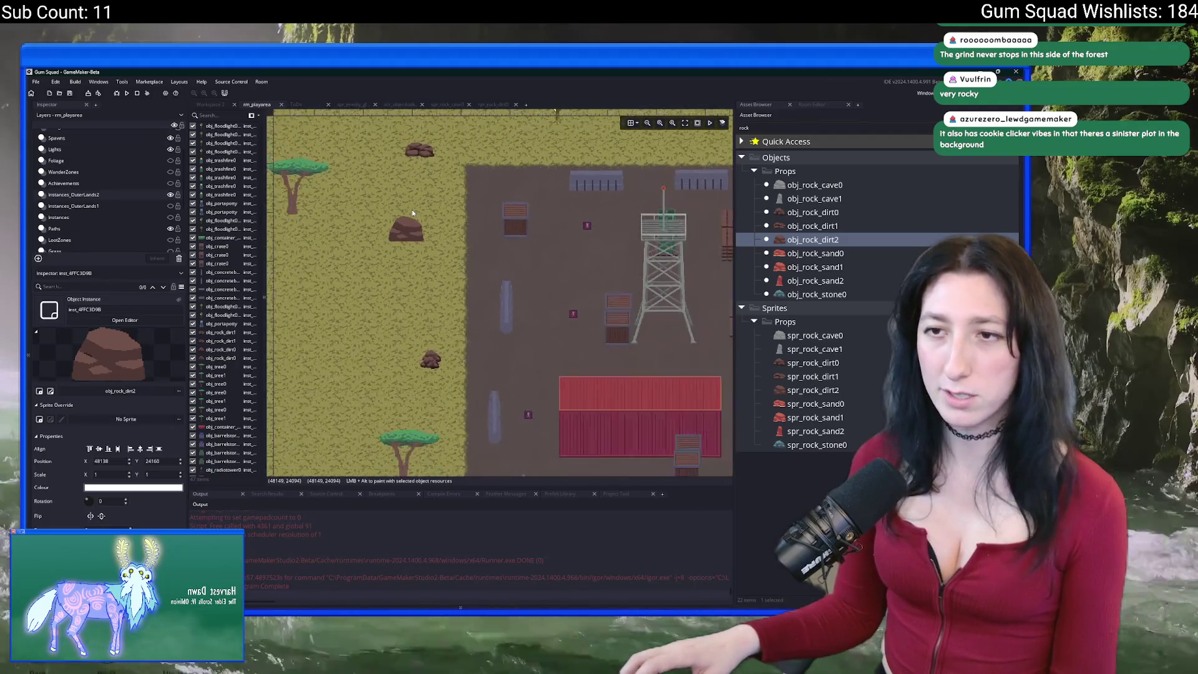
scroll(412, 210, down, 1)
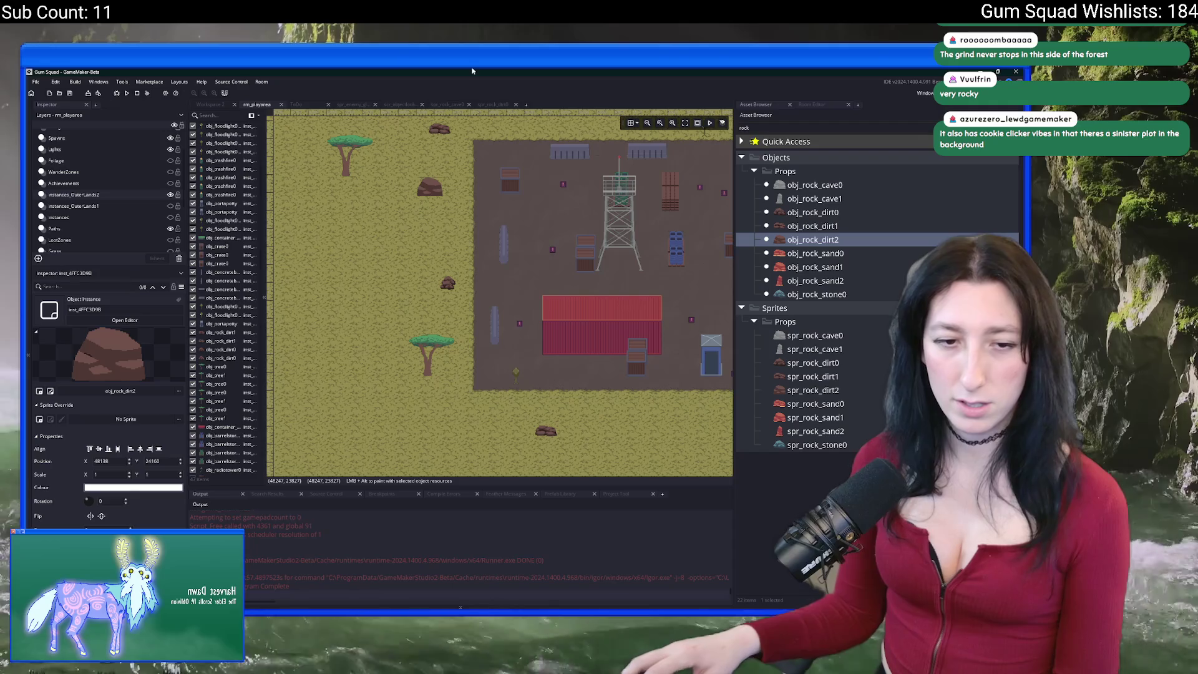
scroll(449, 374, down, 1)
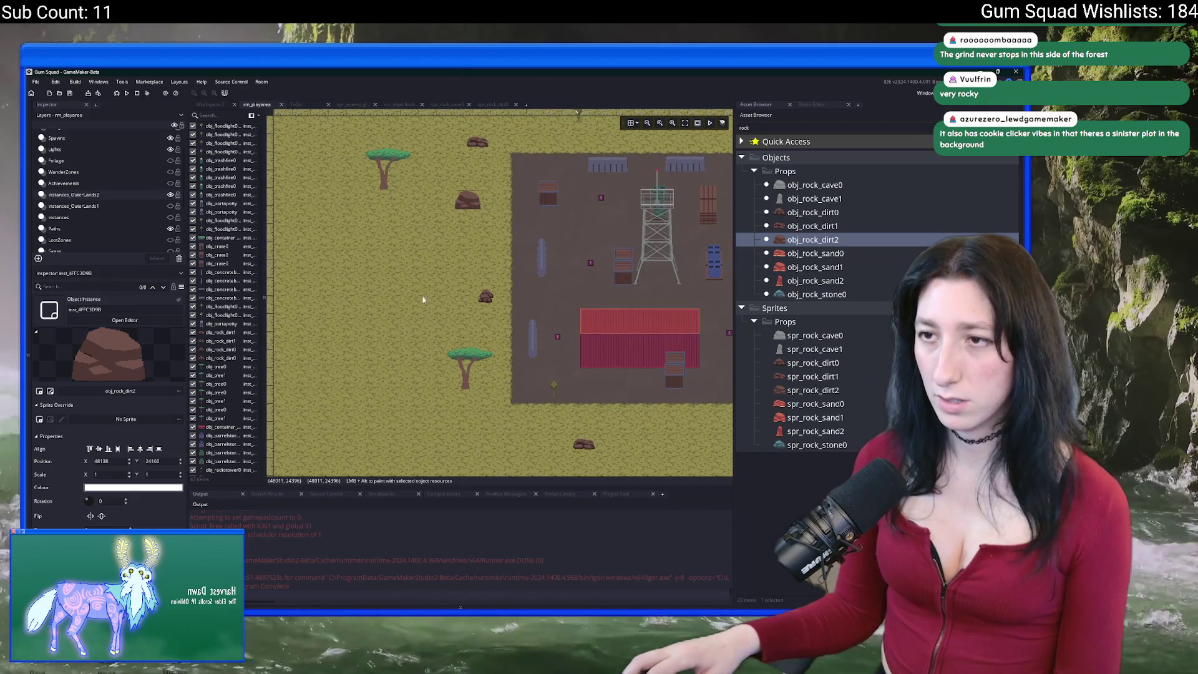
scroll(424, 331, up, 2)
scroll(424, 331, up, 1)
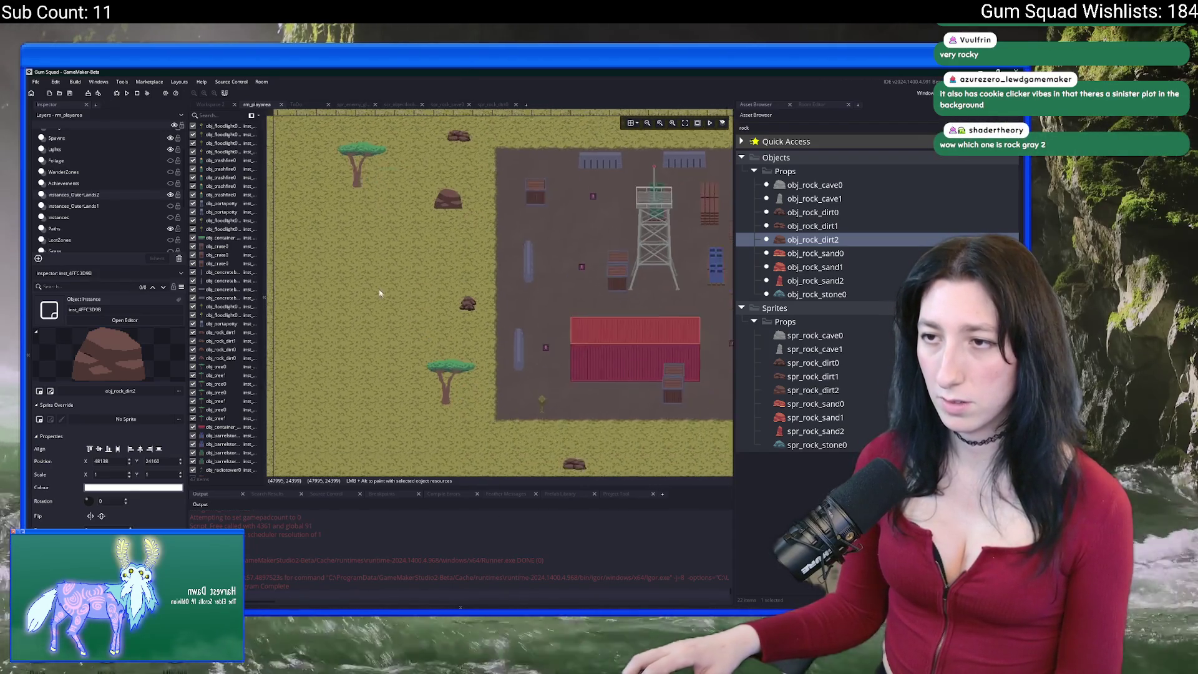
scroll(422, 291, down, 2)
scroll(422, 291, down, 1)
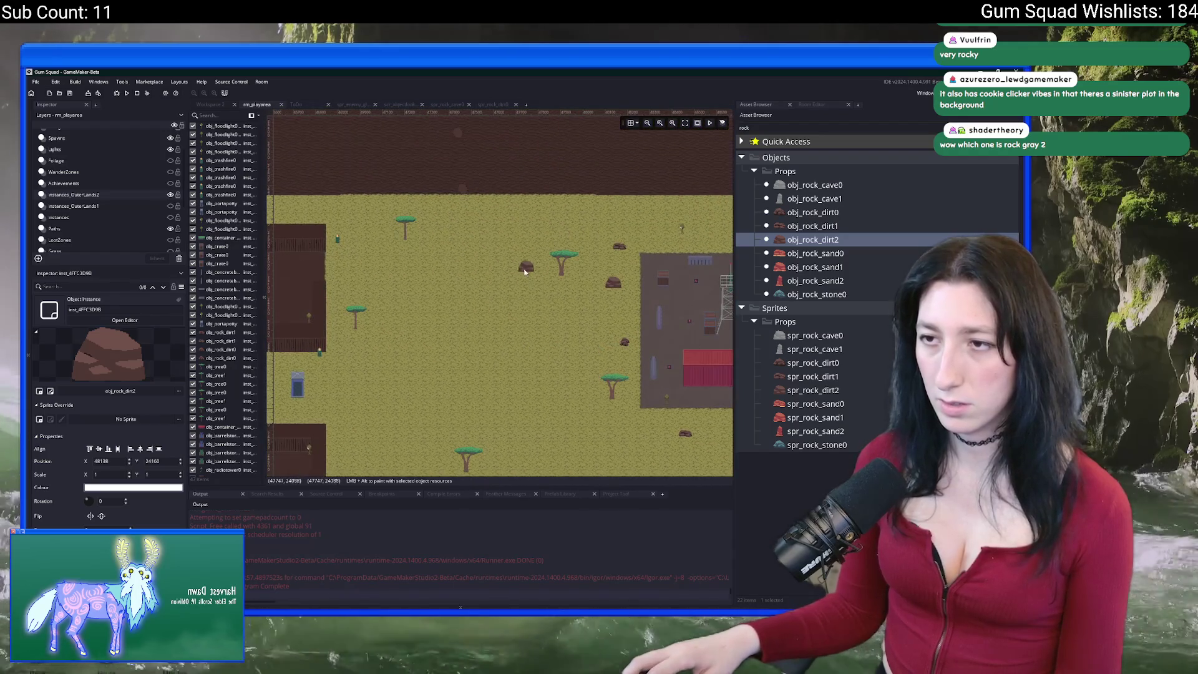
scroll(422, 365, down, 3)
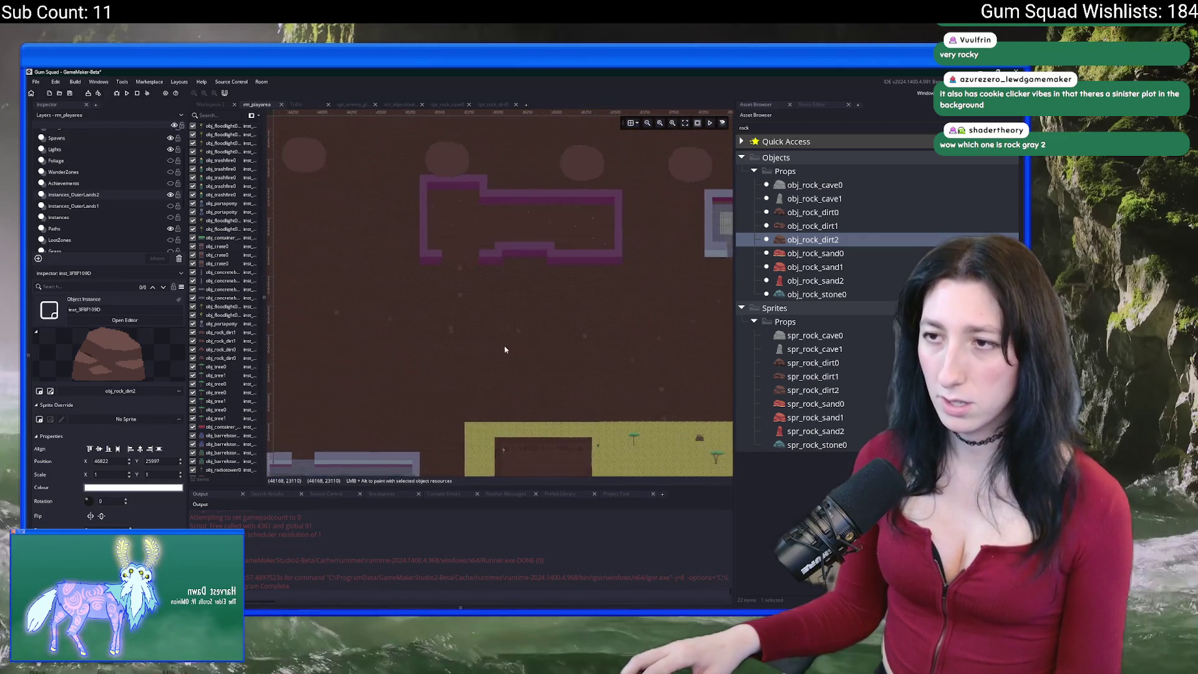
scroll(450, 351, down, 2)
Show the Instances_OuterLands1 objects and check which object a dirt rock uses.
click(170, 206)
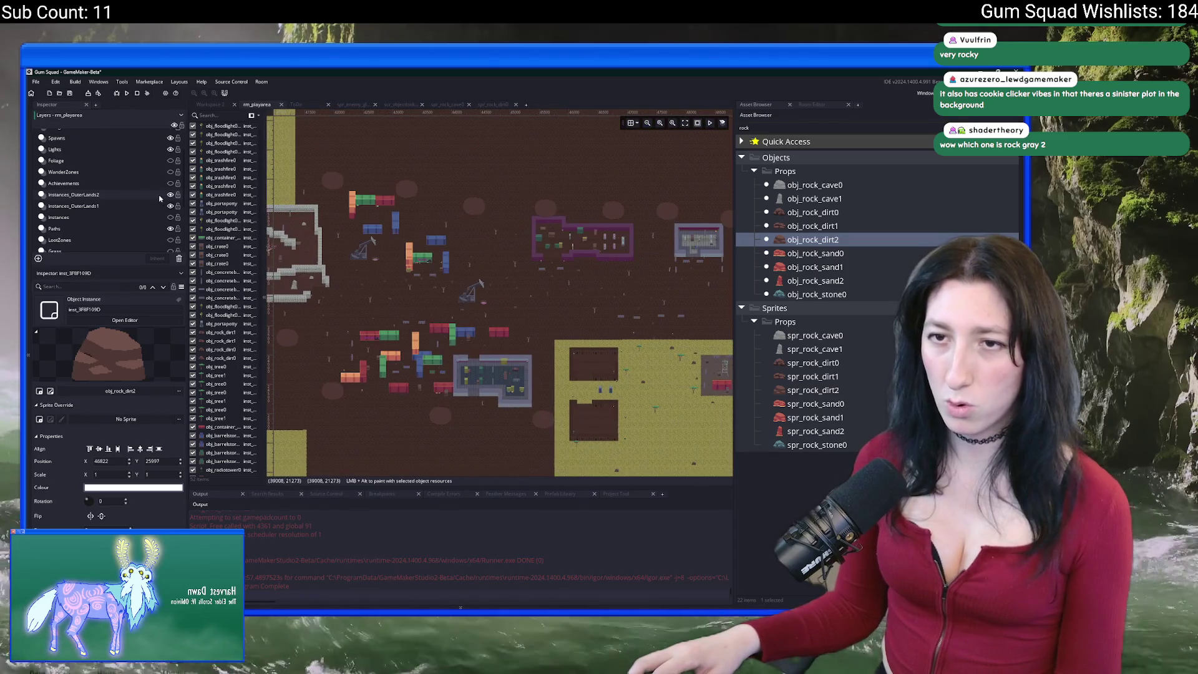
scroll(387, 262, up, 3)
click(545, 321)
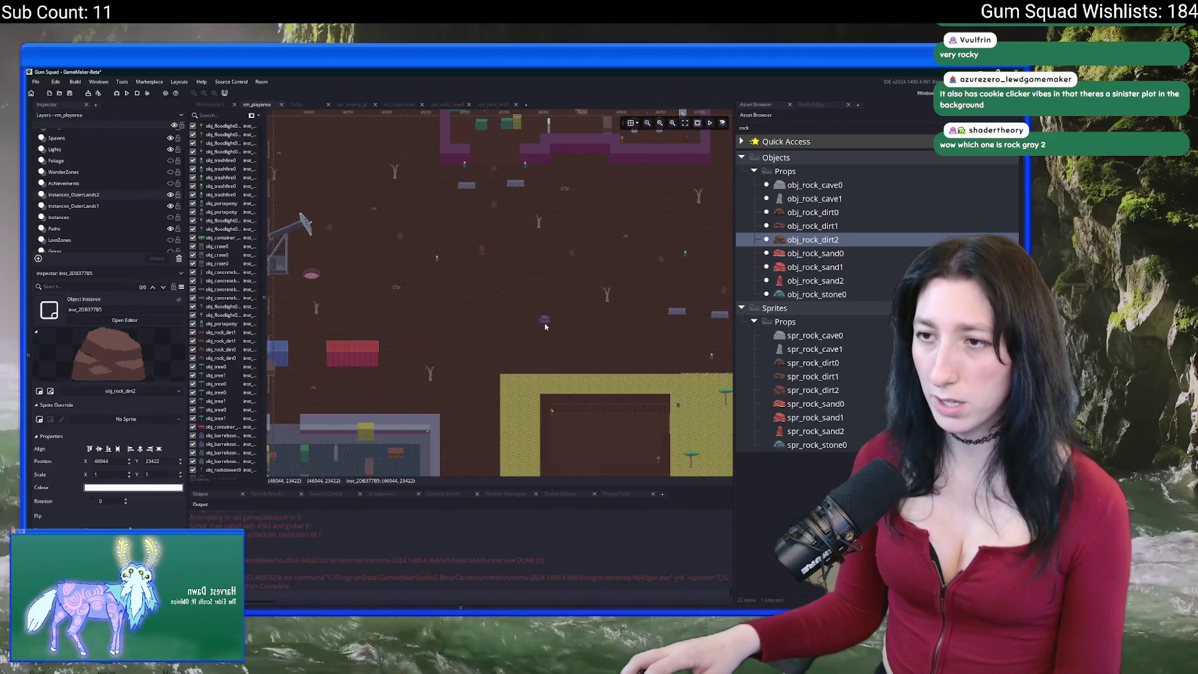
scroll(477, 281, right, 3)
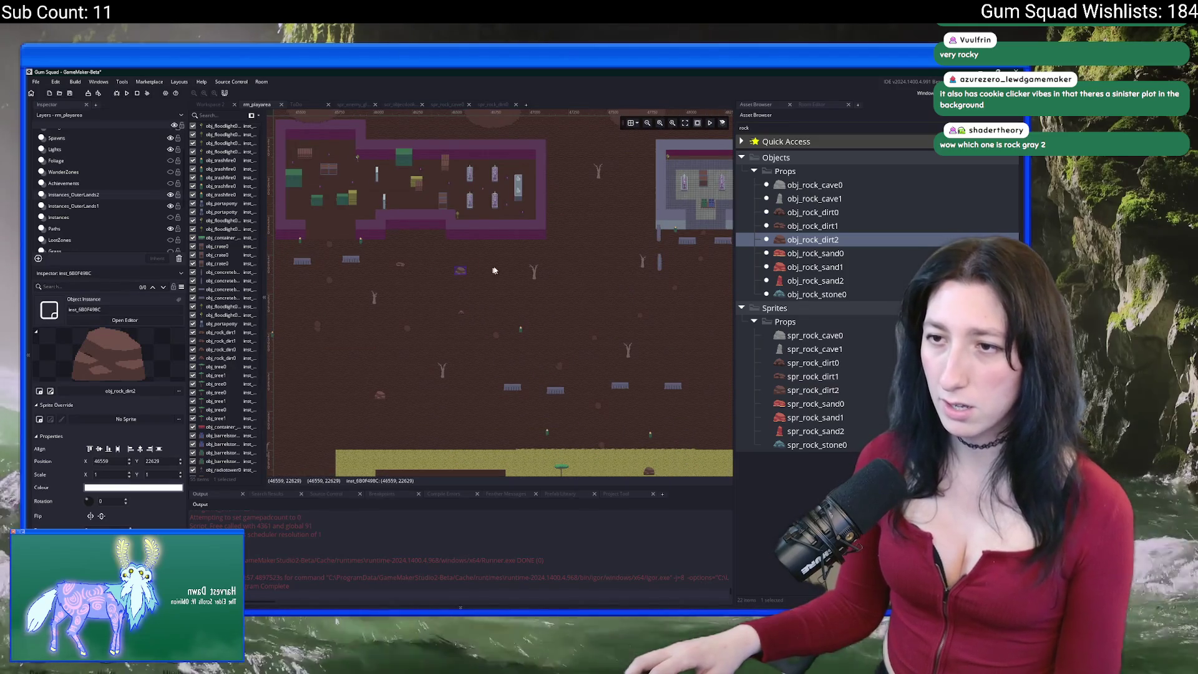
scroll(585, 271, right, 3)
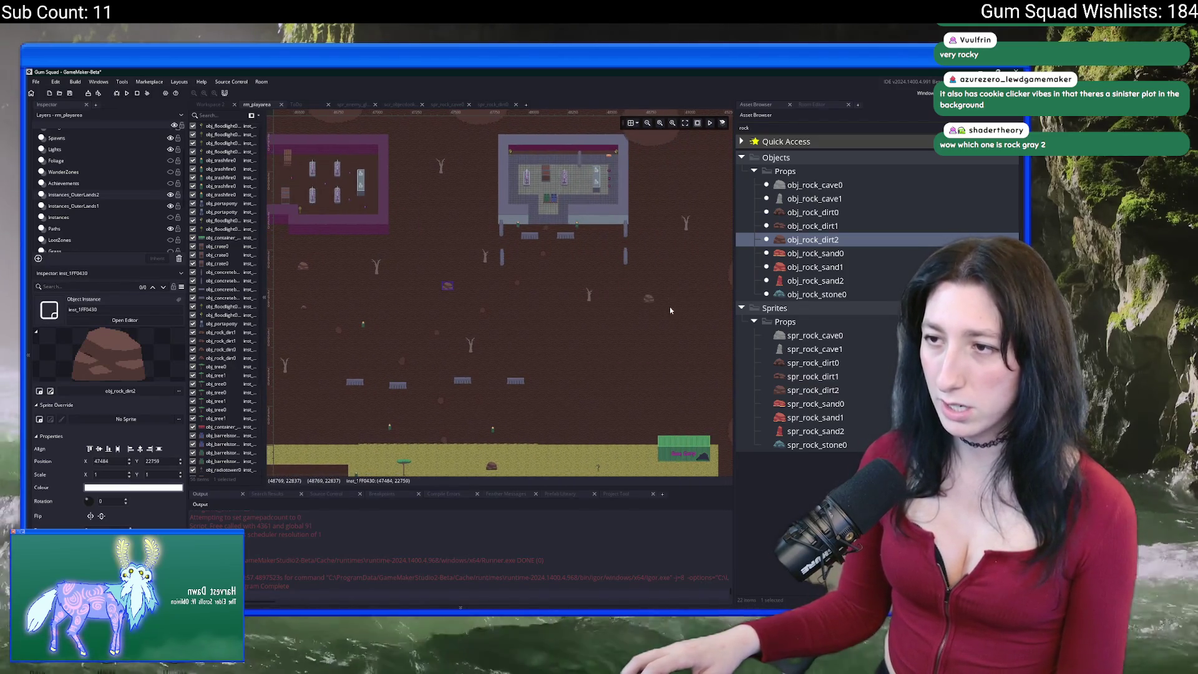
scroll(637, 335, down, 2)
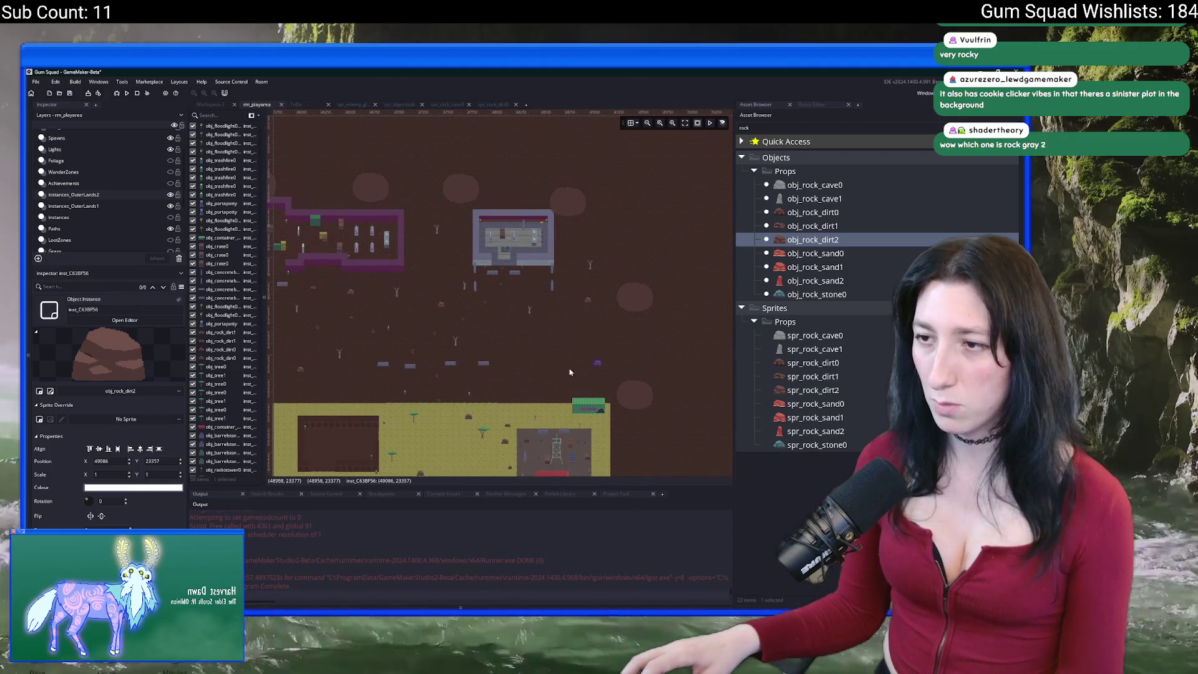
scroll(468, 363, left, 10)
scroll(487, 350, down, 3)
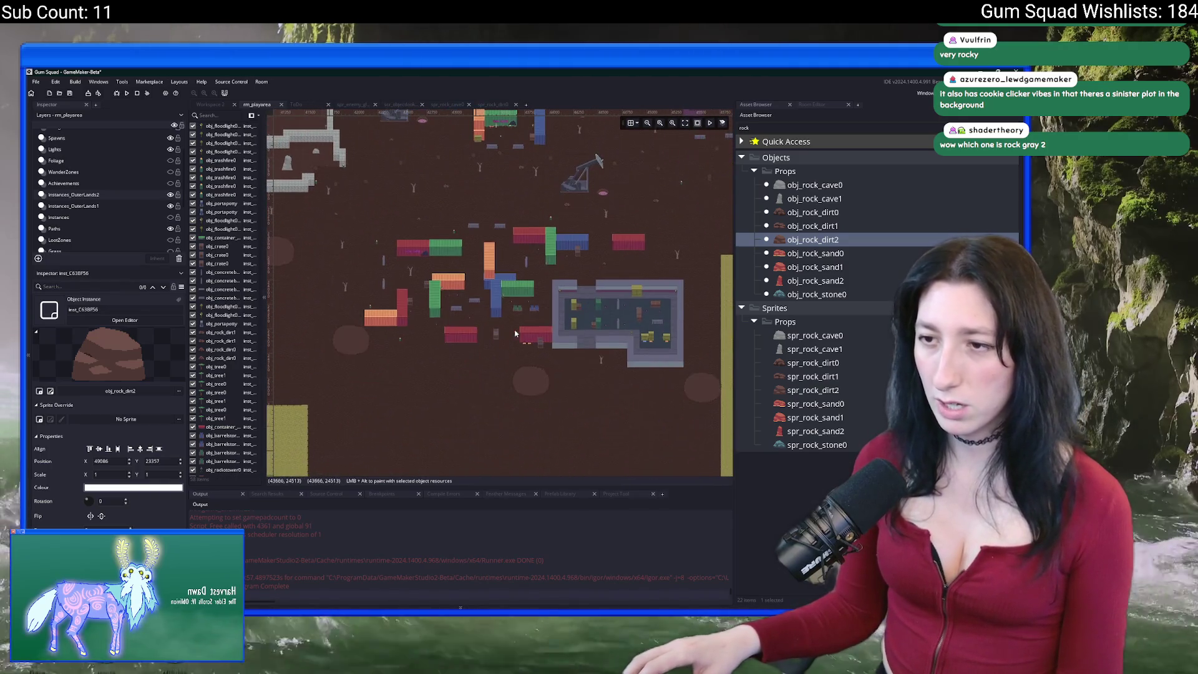
Place a new obj_rock_dirt2 rock on the dirt above the compound.
alt+click(367, 227)
scroll(472, 275, up, 2)
scroll(472, 275, left, 3)
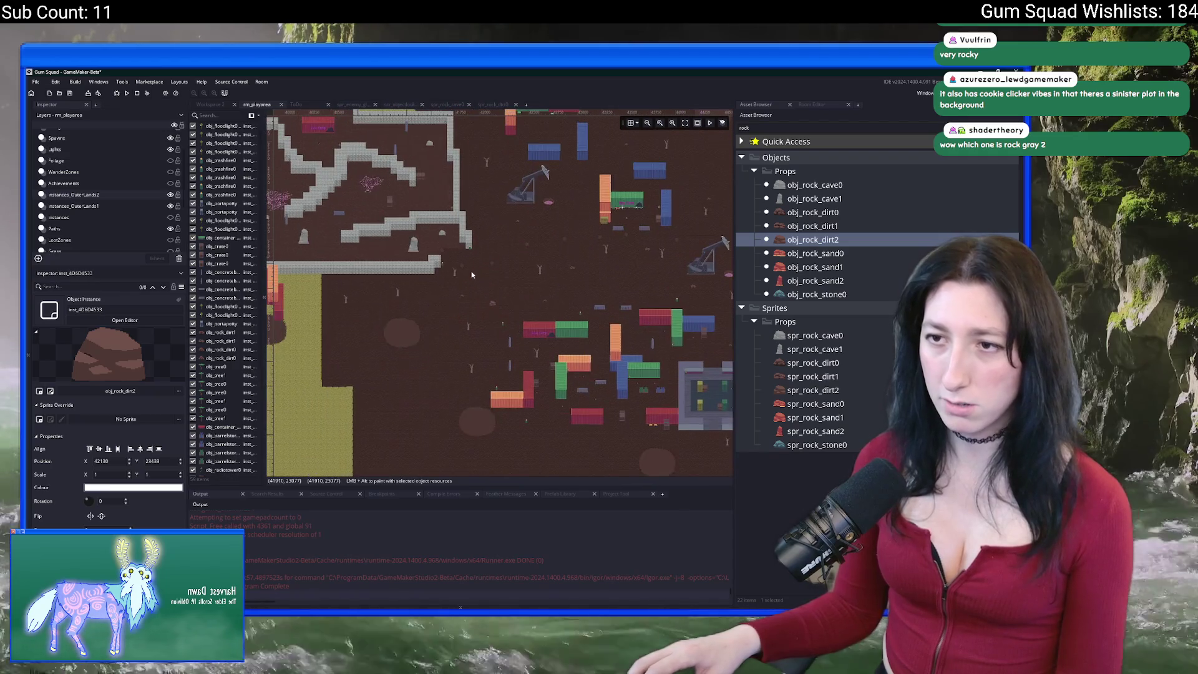
scroll(437, 241, up, 3)
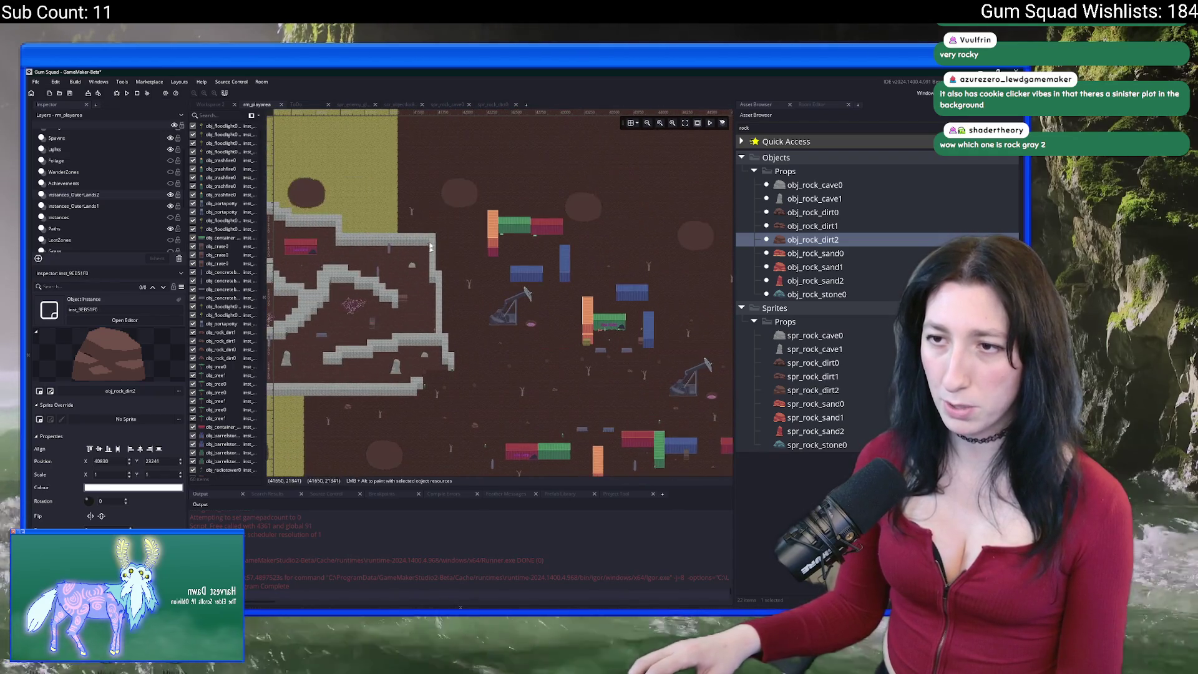
scroll(537, 337, down, 3)
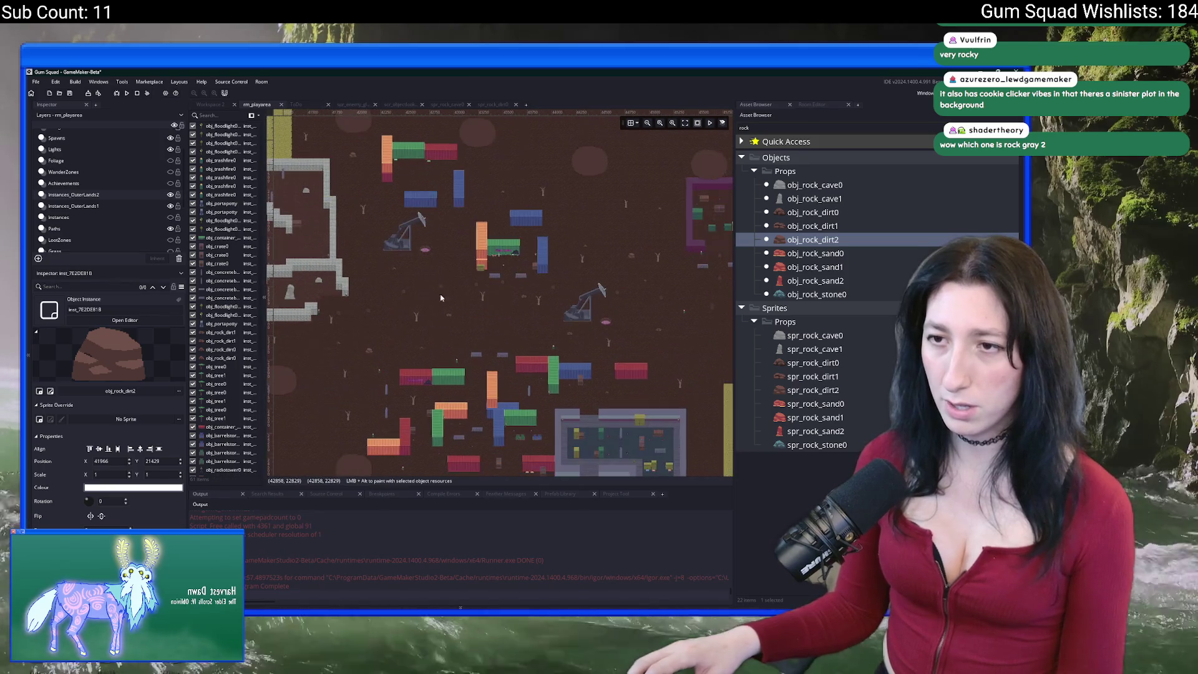
scroll(505, 312, right, 10)
scroll(437, 287, up, 2)
scroll(424, 282, up, 3)
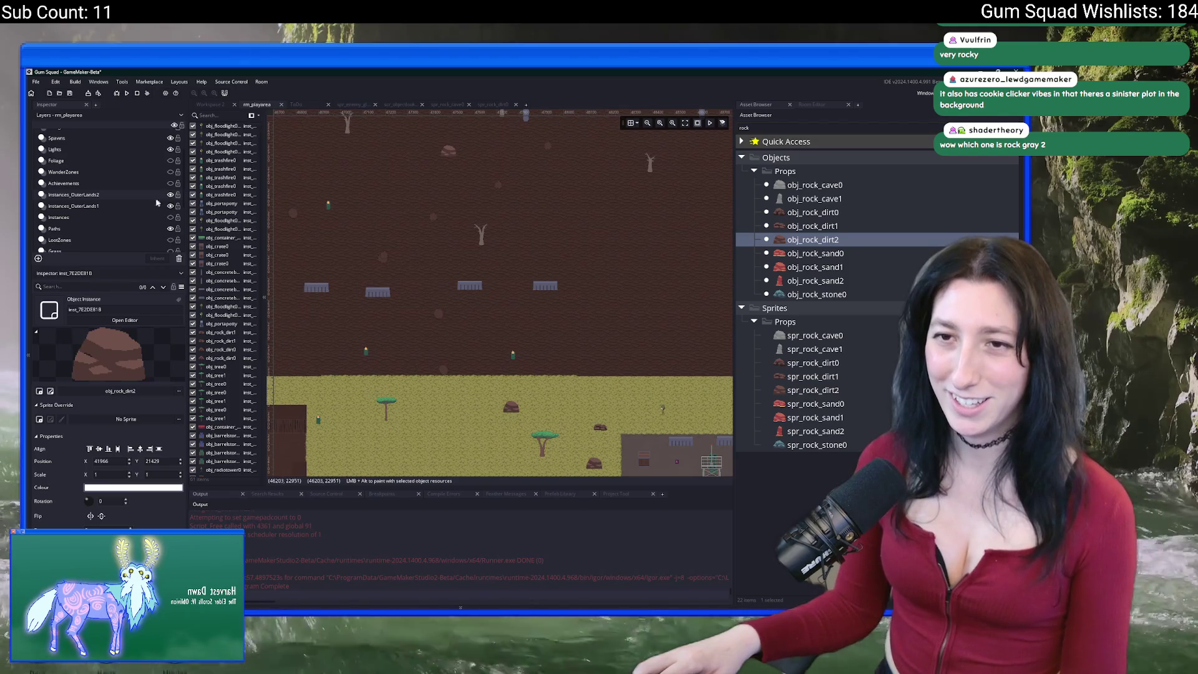
scroll(238, 188, down, 5)
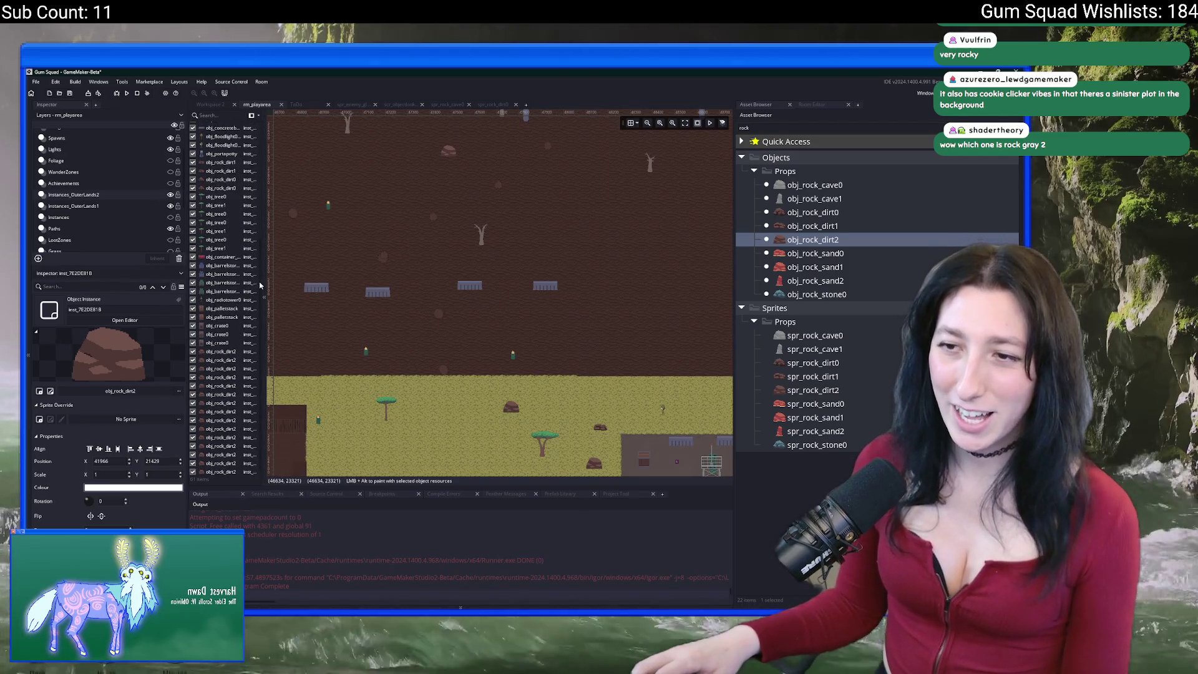
Select all 15 obj_rock_dirt2 instances, then inspect single rocks one at a time.
shift+click(232, 353)
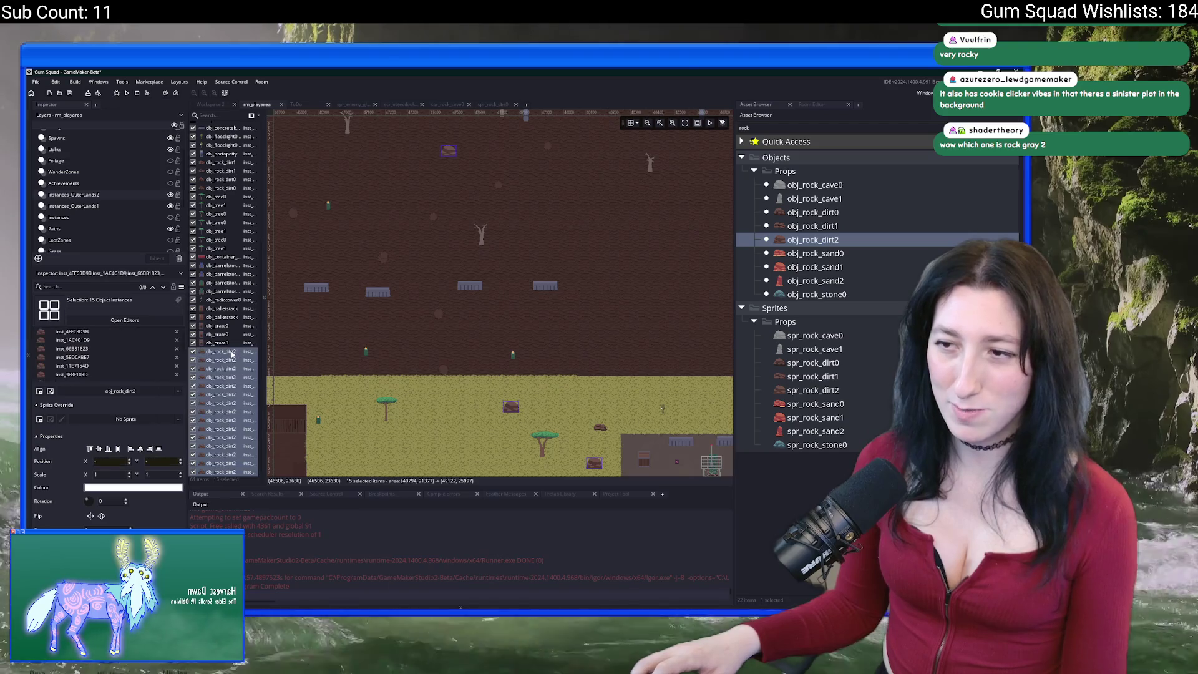
scroll(430, 375, down, 2)
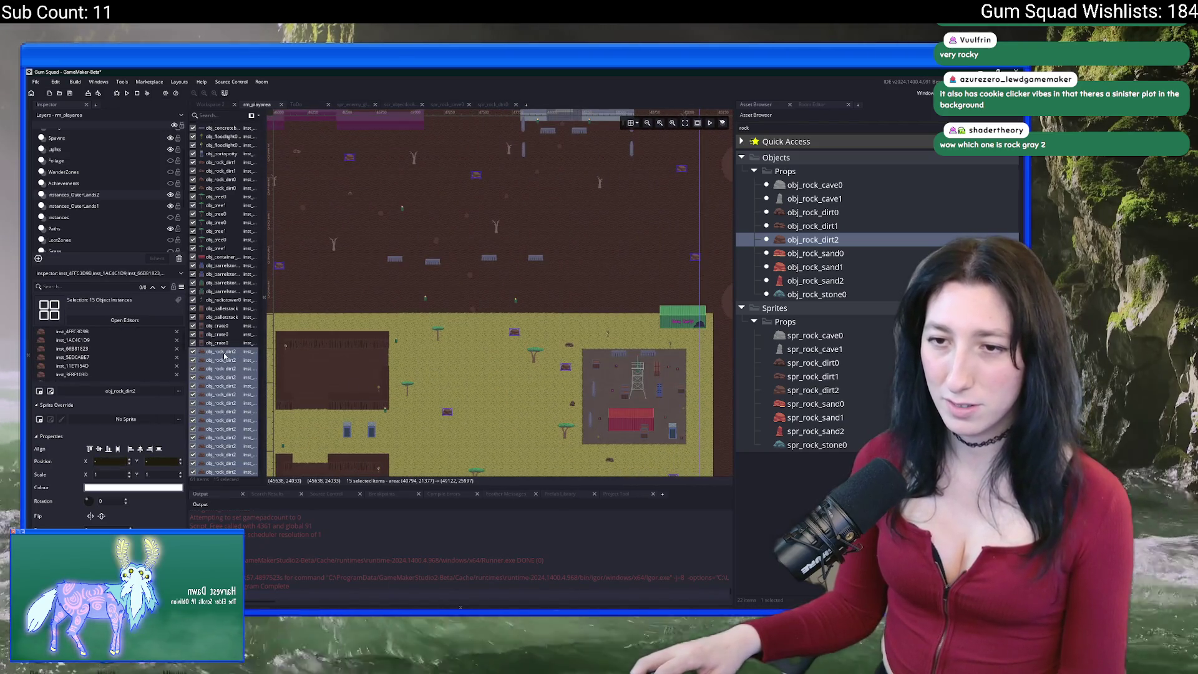
click(225, 355)
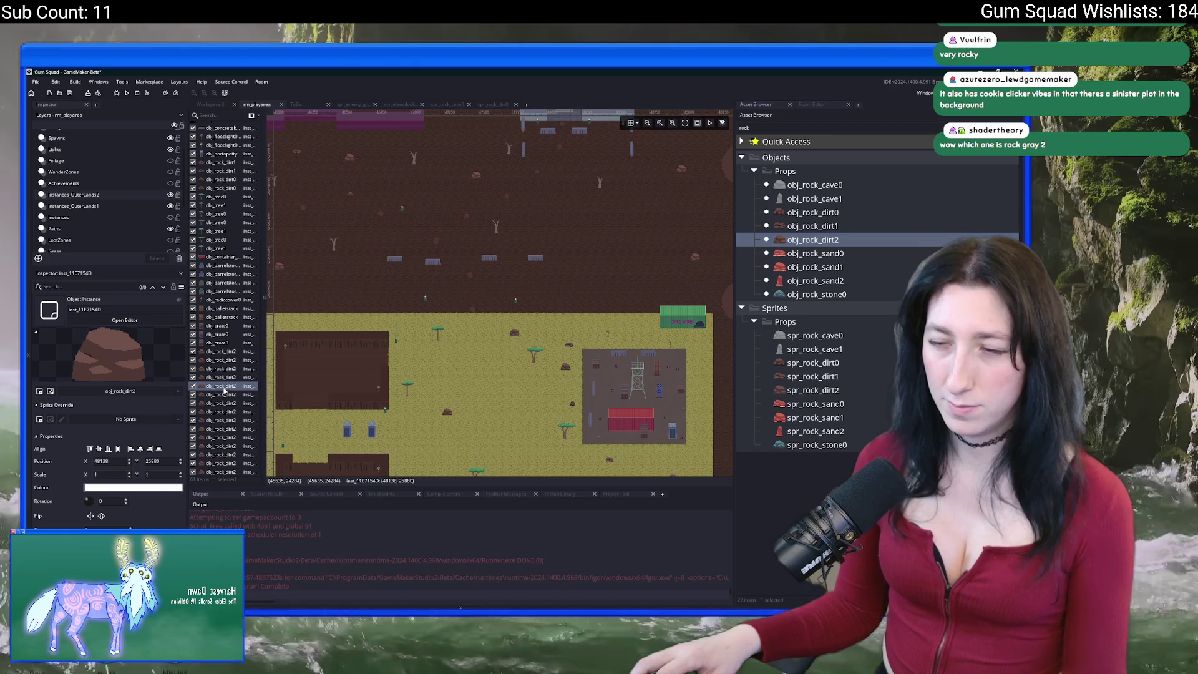
click(221, 377)
scroll(460, 393, down, 2)
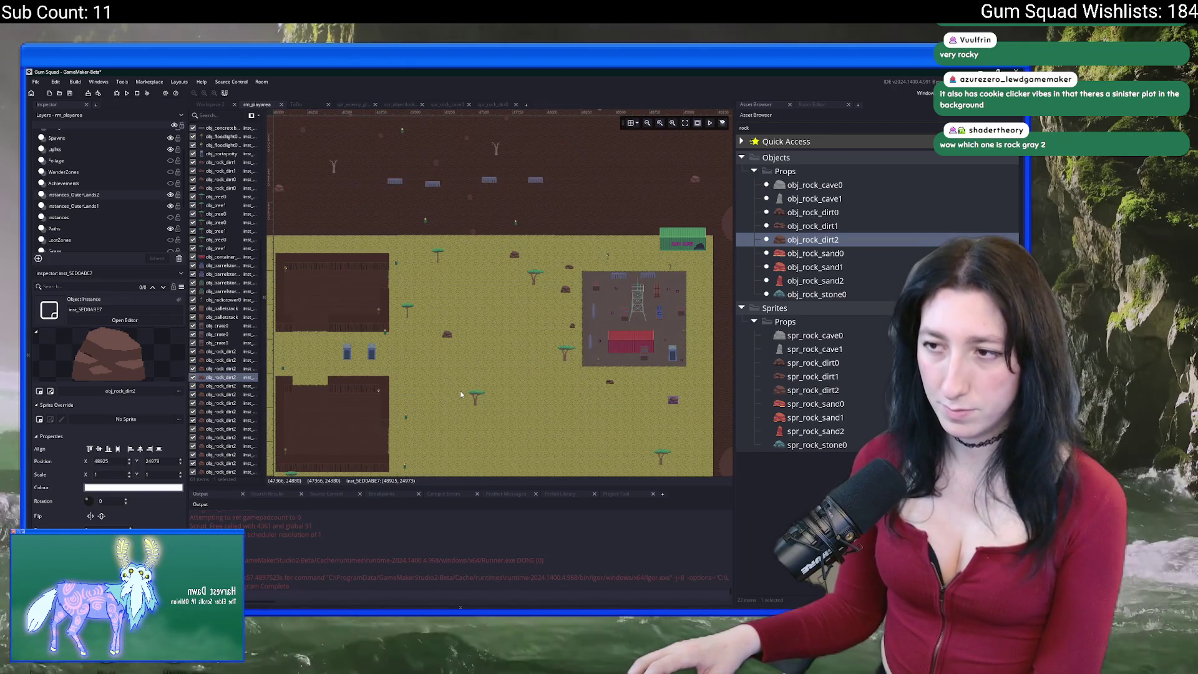
key(Down)
drag(411, 357, 527, 339)
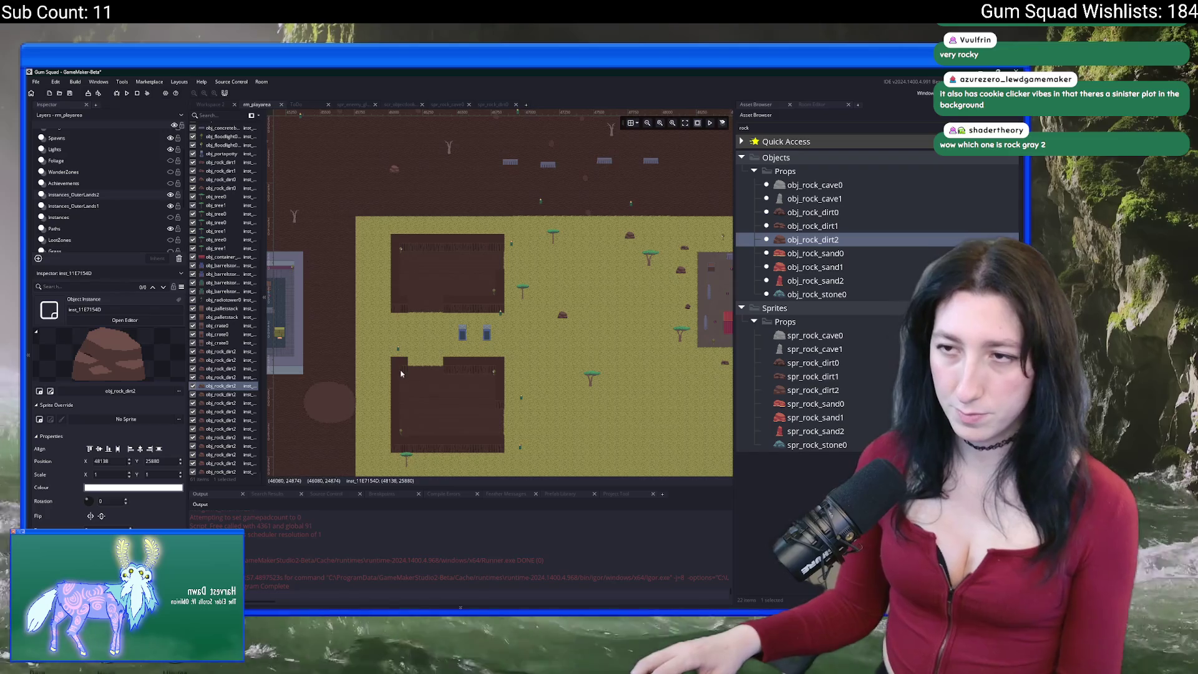
scroll(402, 373, down, 3)
click(206, 394)
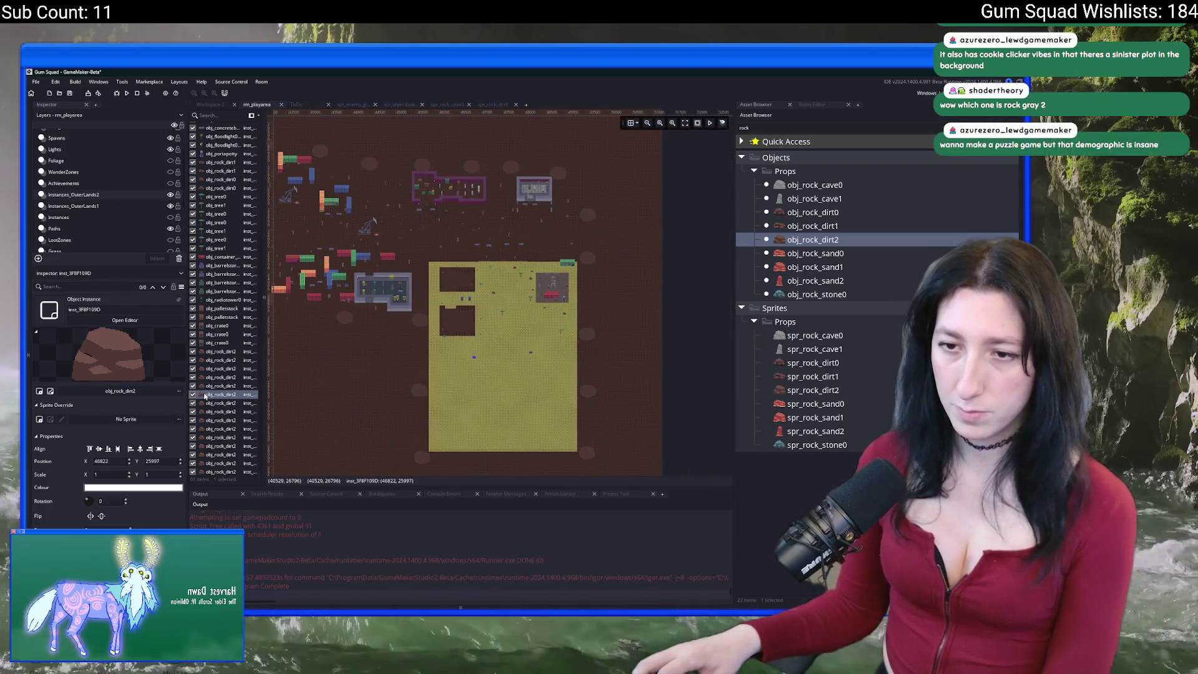
click(209, 403)
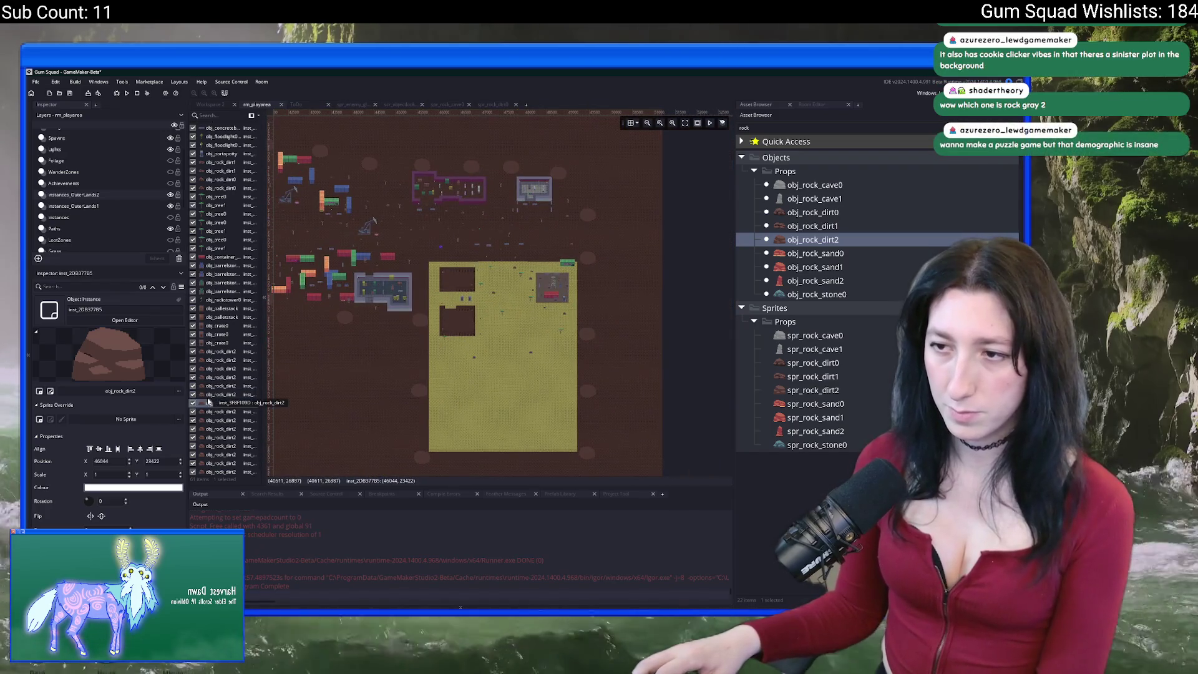
Move a group of nine obj_rock_dirt2 rocks right and back to their original spot.
shift+click(213, 471)
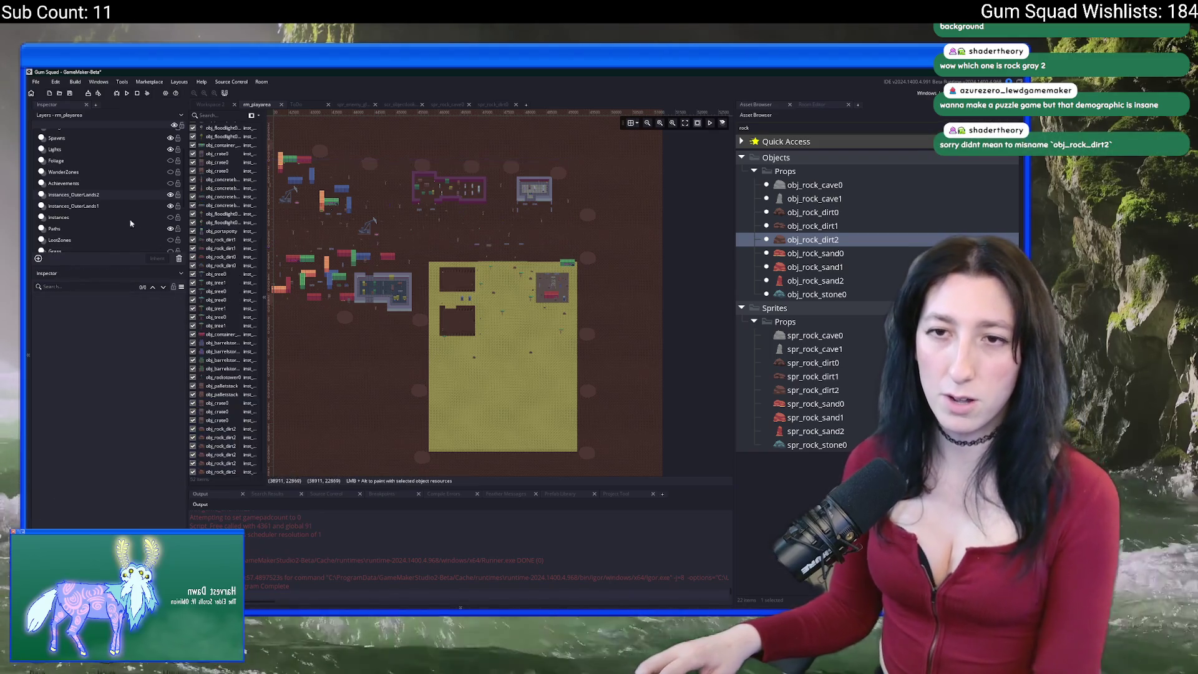
drag(326, 246, 370, 247)
scroll(370, 247, up, 3)
drag(620, 243, 489, 242)
scroll(437, 237, left, 10)
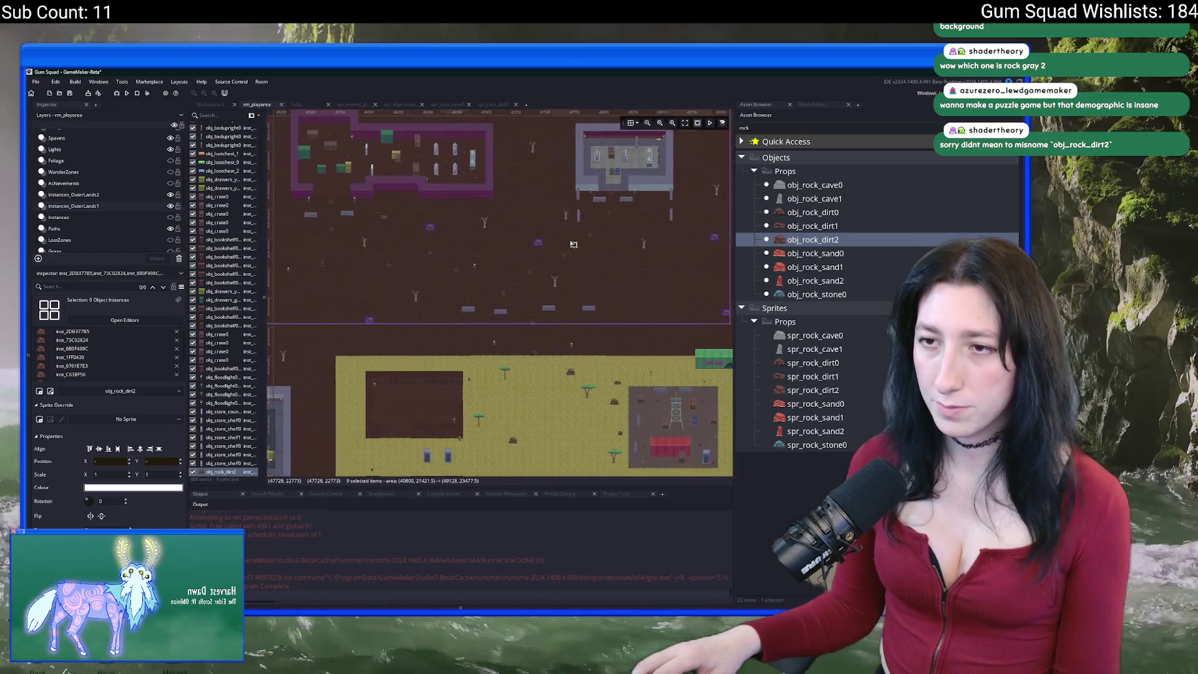
scroll(385, 229, left, 5)
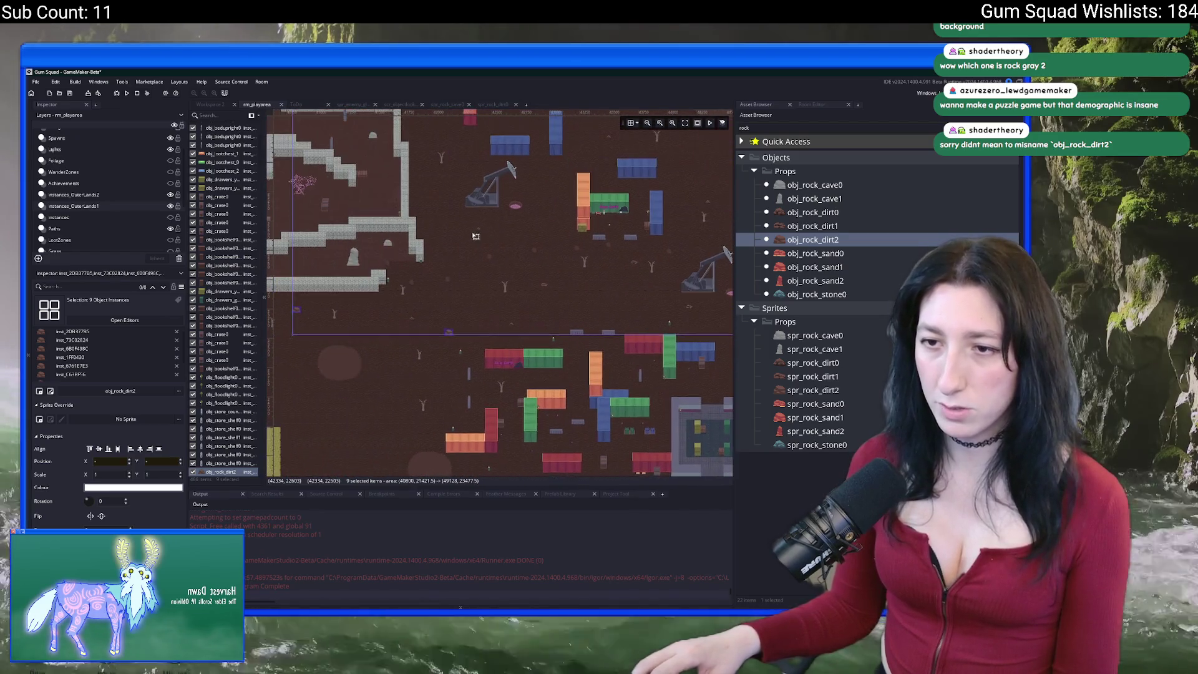
scroll(437, 250, up, 5)
scroll(532, 205, down, 2)
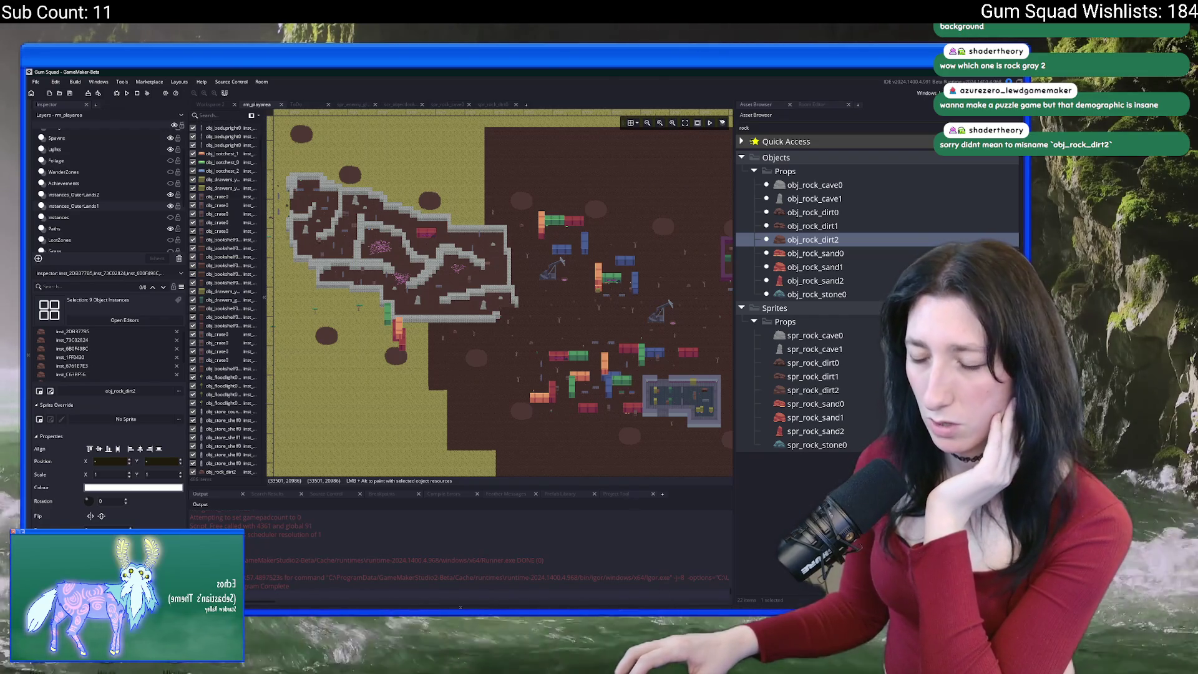
Launch Discord from the system search.
key(super)
text(d)
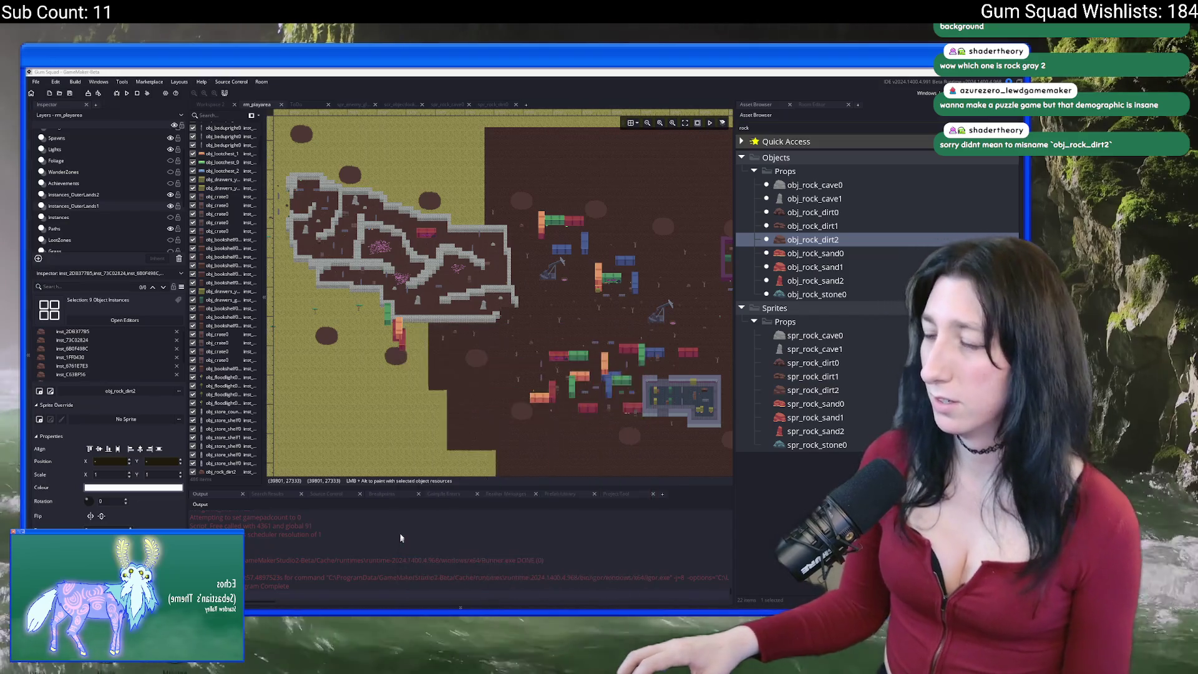
click(449, 407)
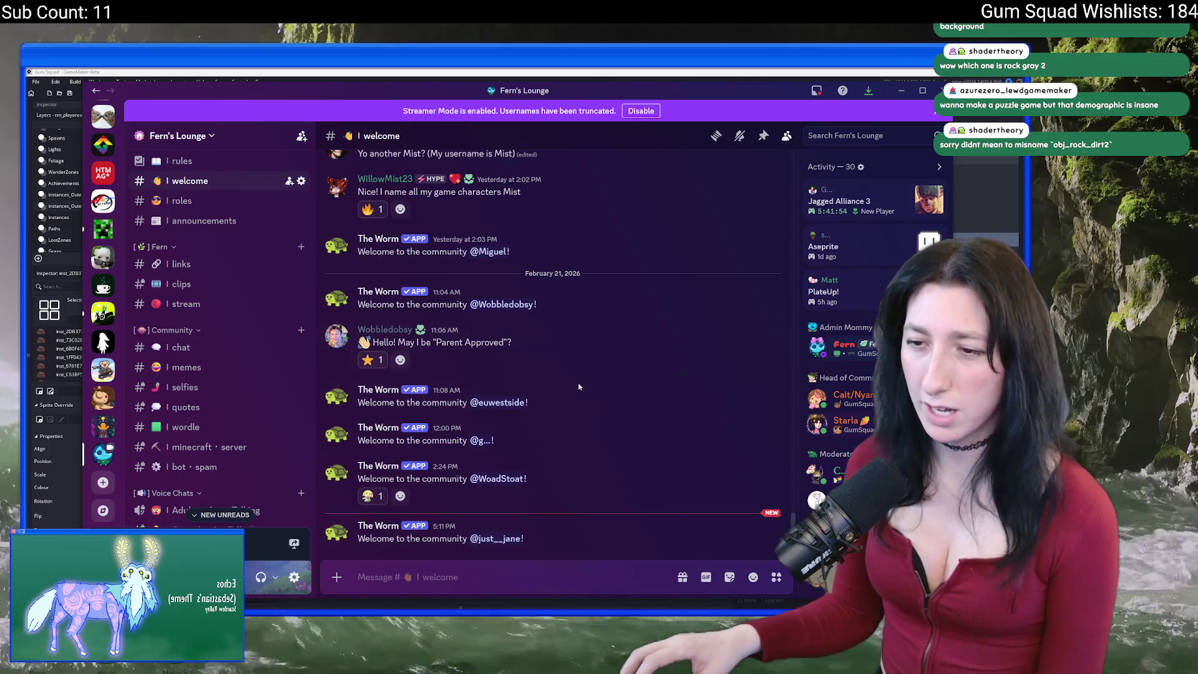
Browse the art share and post your work channels.
scroll(226, 399, down, 10)
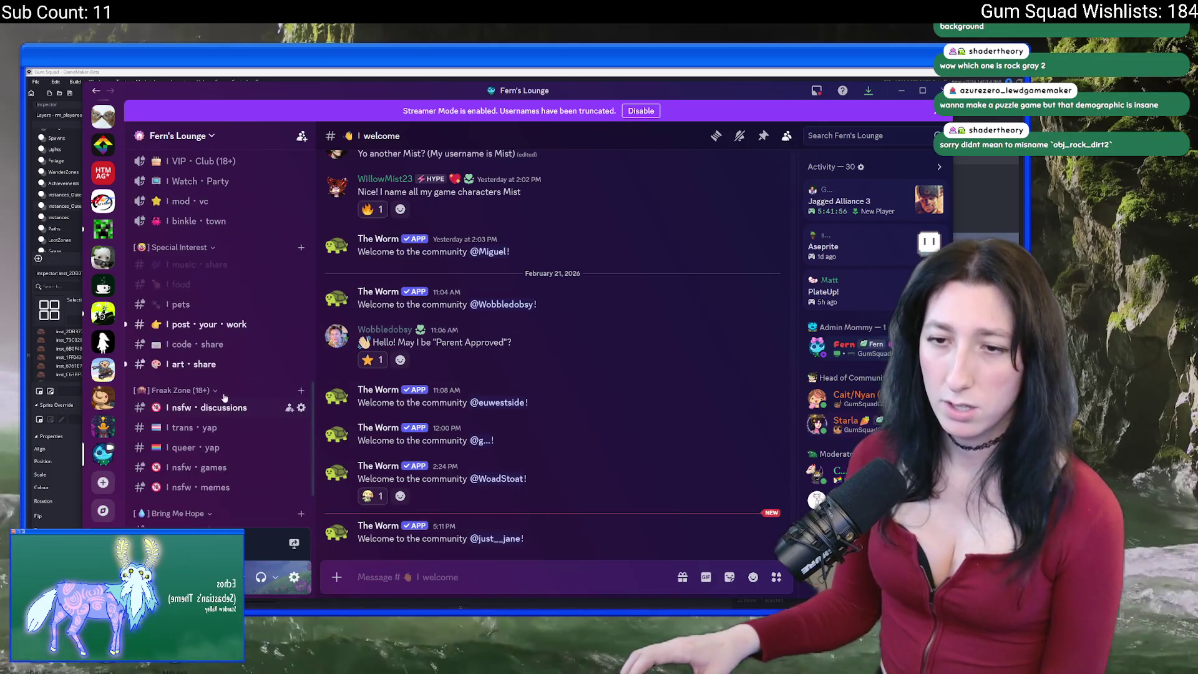
click(204, 364)
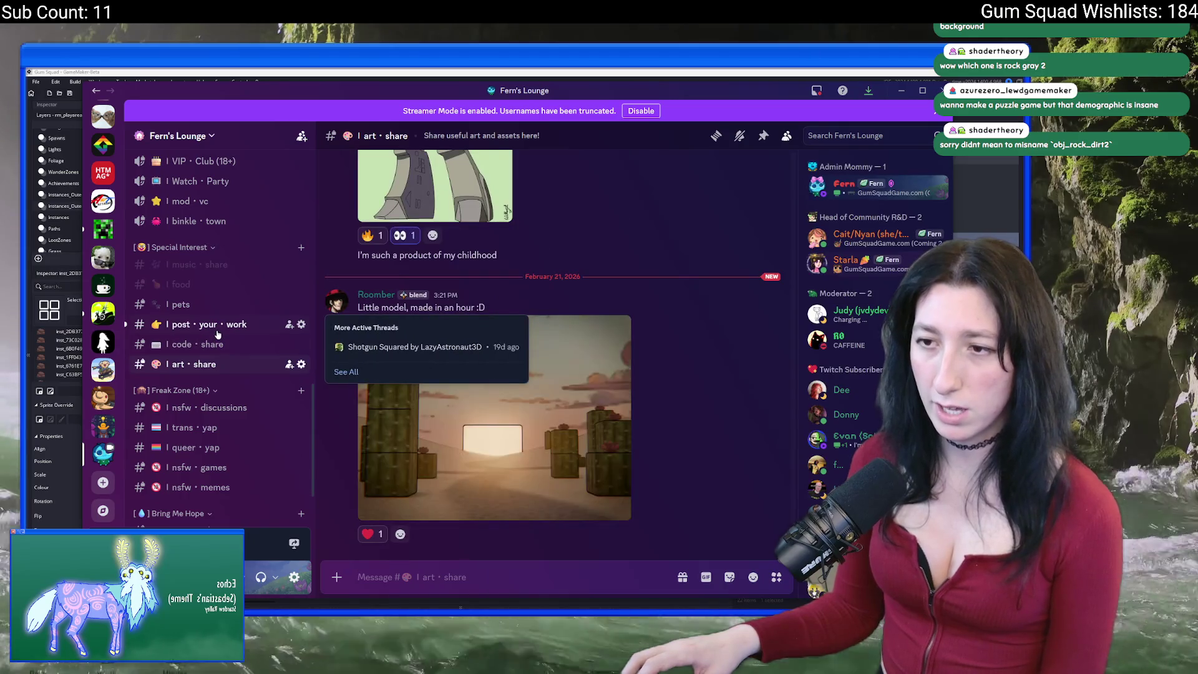
click(200, 324)
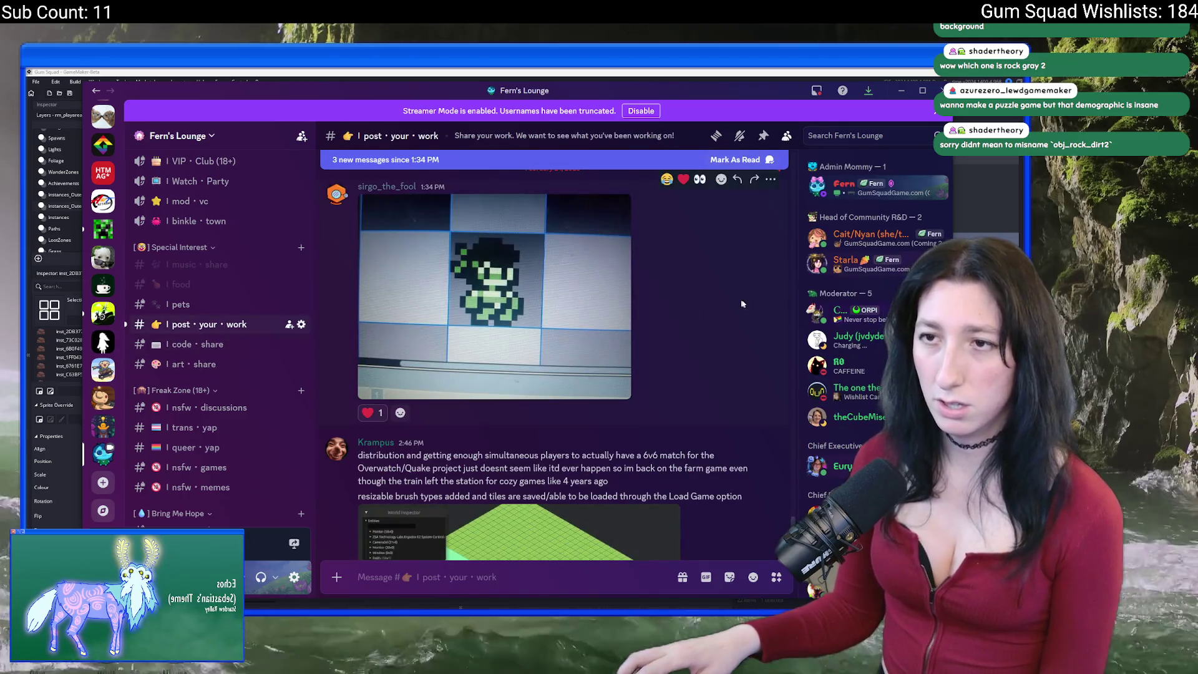
scroll(734, 305, down, 3)
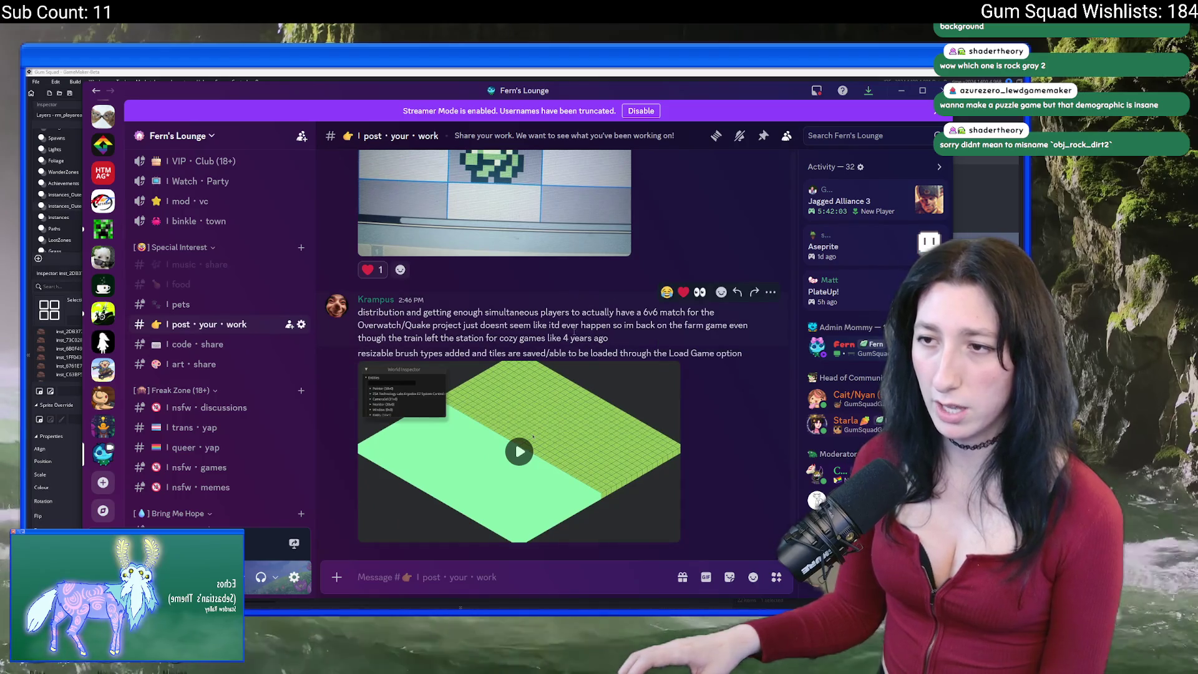
scroll(618, 309, up, 6)
scroll(665, 285, down, 3)
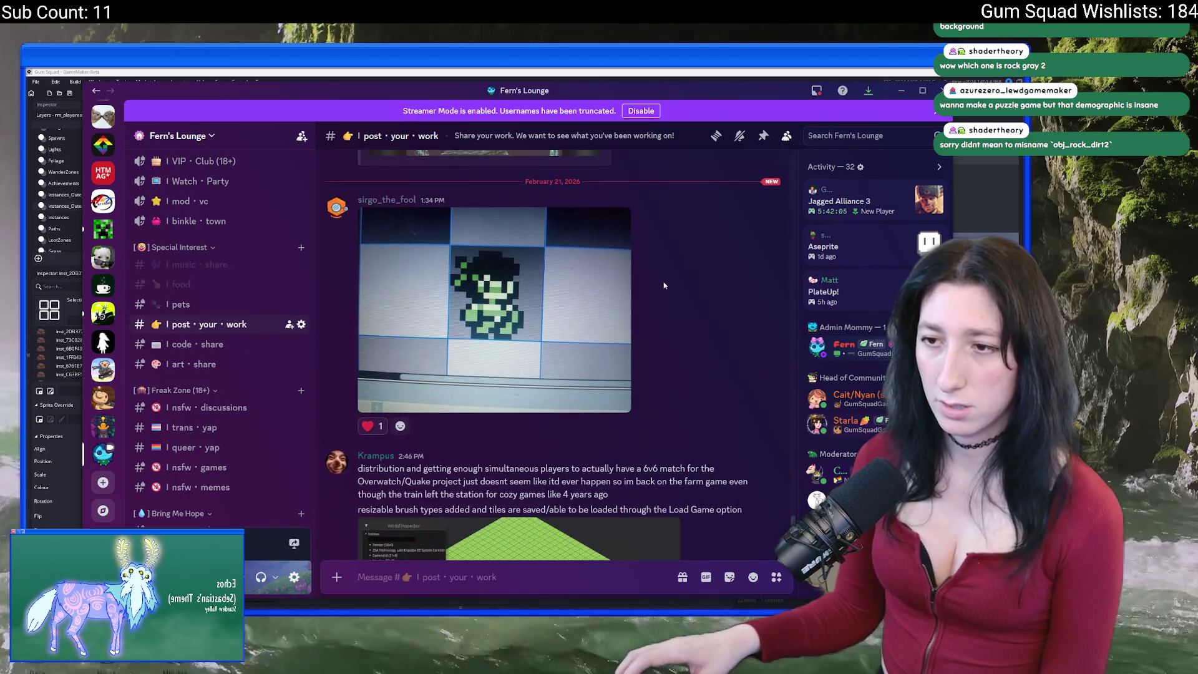
scroll(662, 269, down, 3)
View the cactus render enlarged in art share, then return to GameMaker.
click(177, 363)
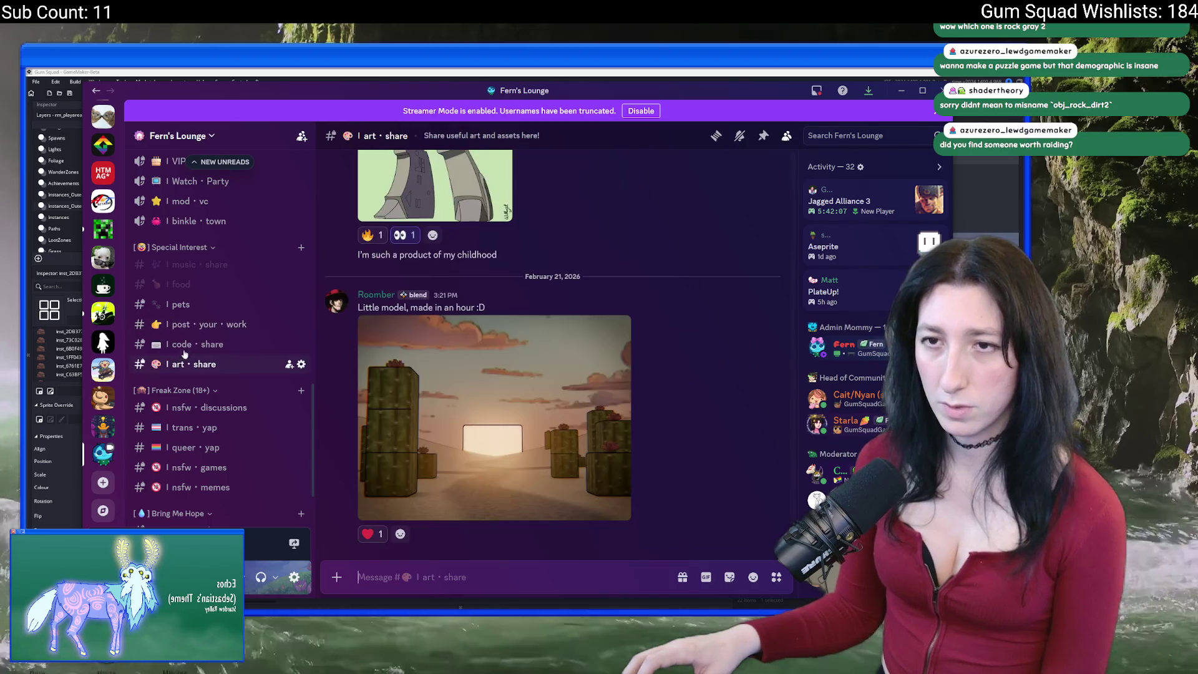
click(416, 460)
click(452, 356)
click(462, 371)
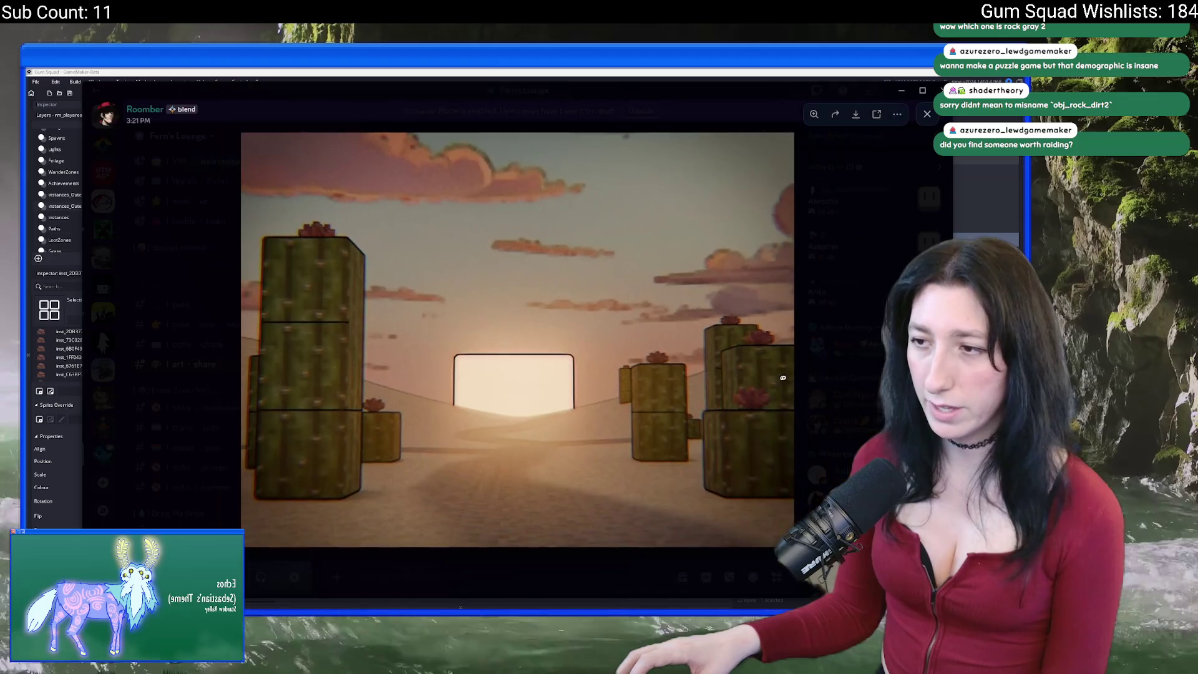
key(Escape)
scroll(214, 315, up, 15)
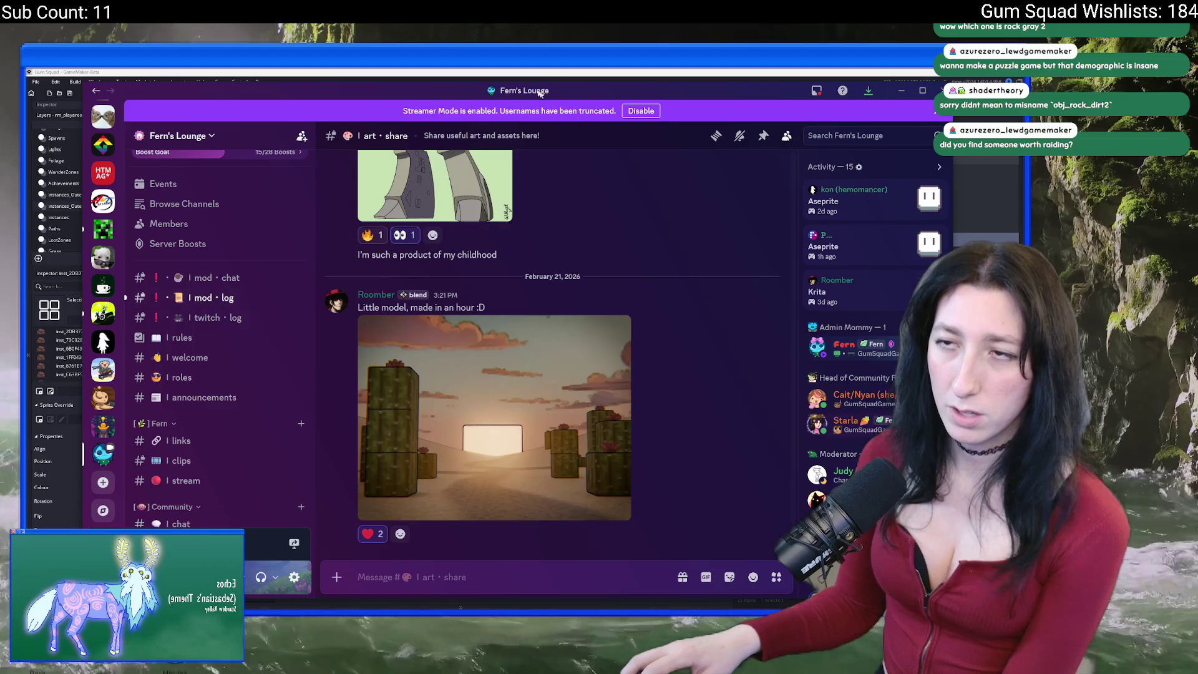
key(alt+Tab)
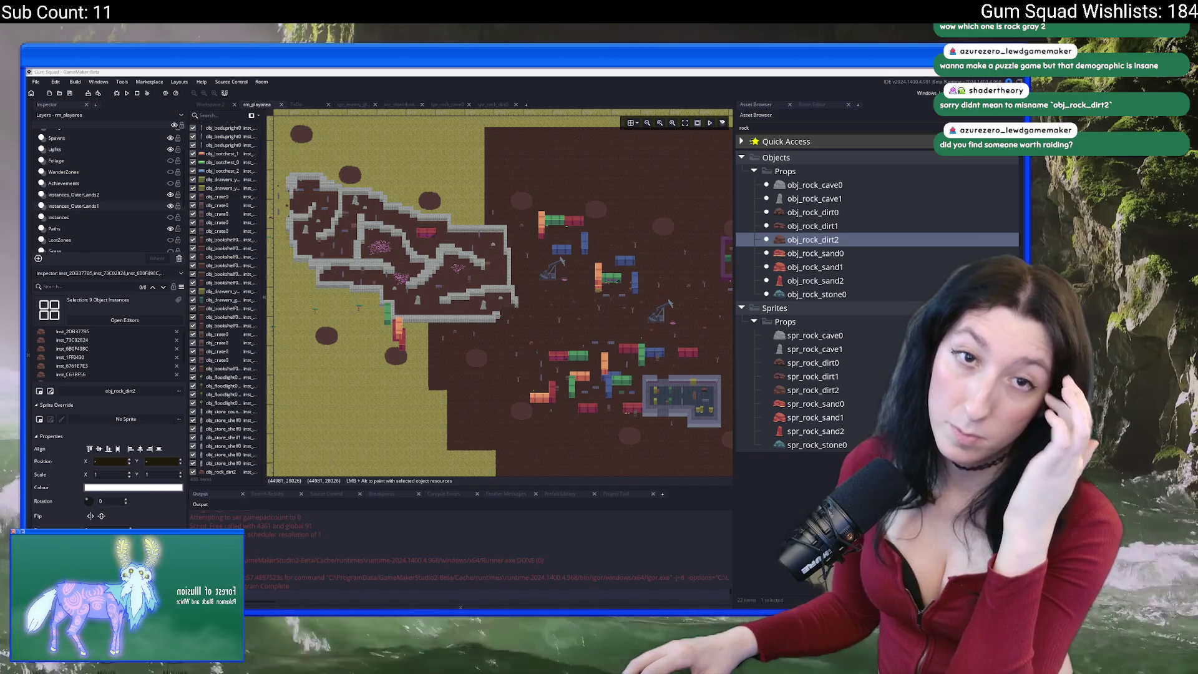
mouse_move(395, 328)
mouse_down()
mouse_move(288, 329)
mouse_move(337, 342)
mouse_move(289, 290)
mouse_up()
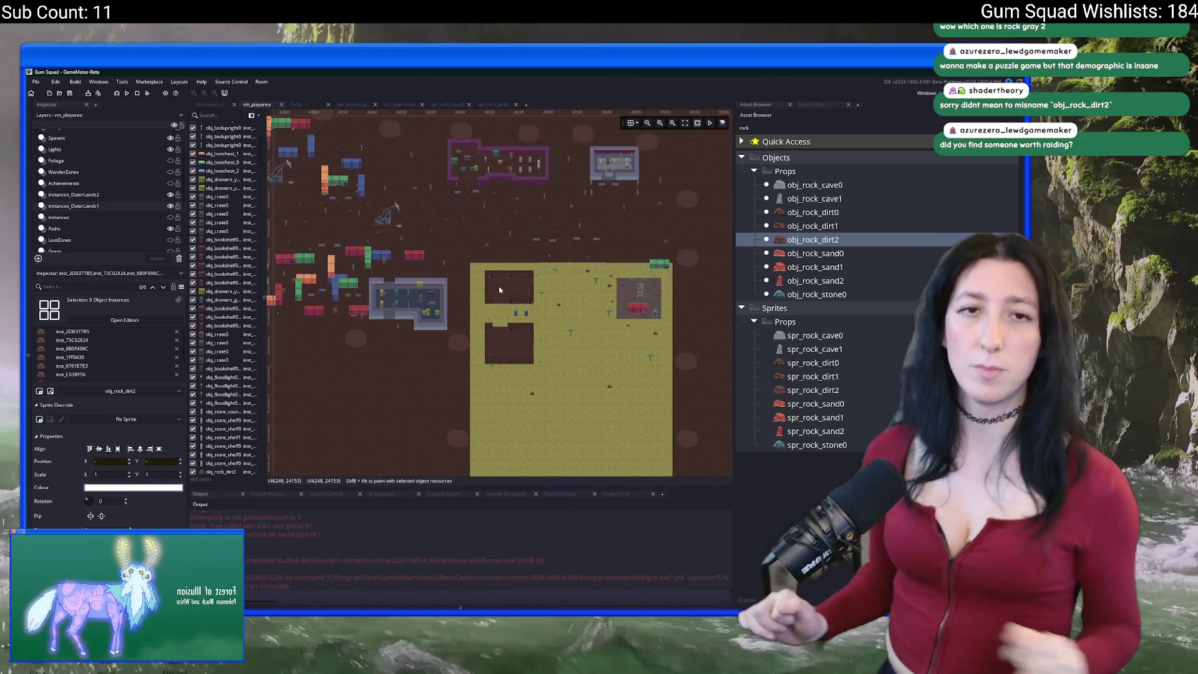
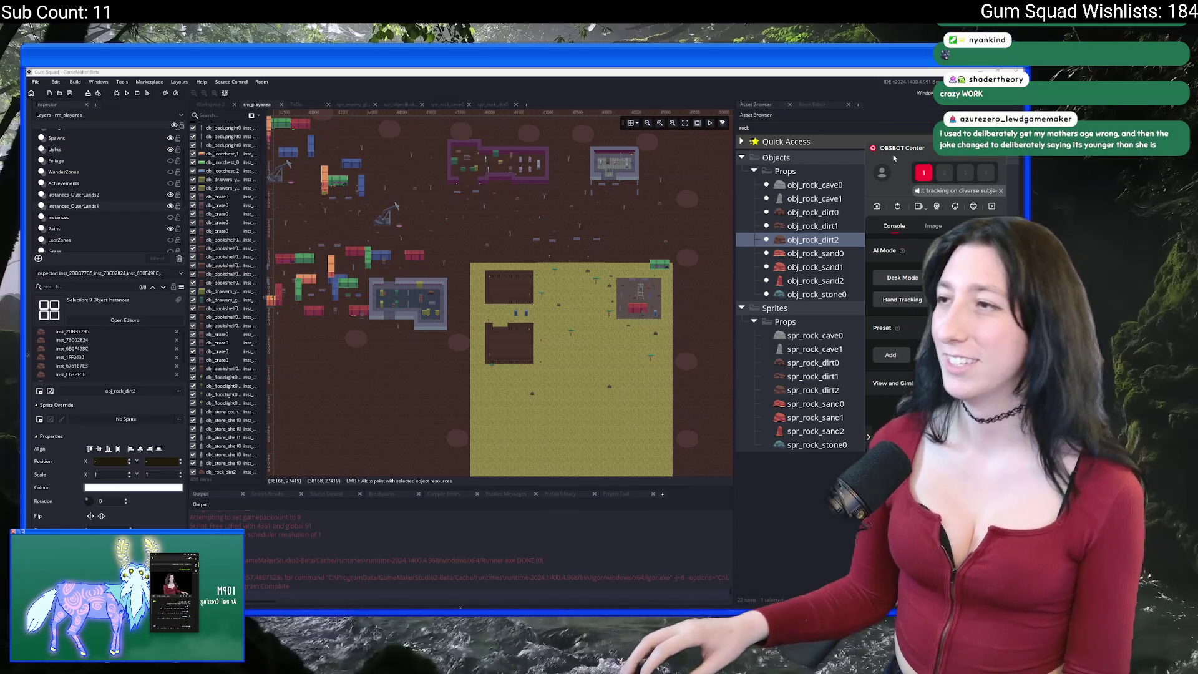
Move the OBSBOT camera window aside and centre the room on the sand area.
mouse_move(906, 149)
mouse_down()
mouse_move(274, 244)
mouse_move(0, 262)
mouse_up()
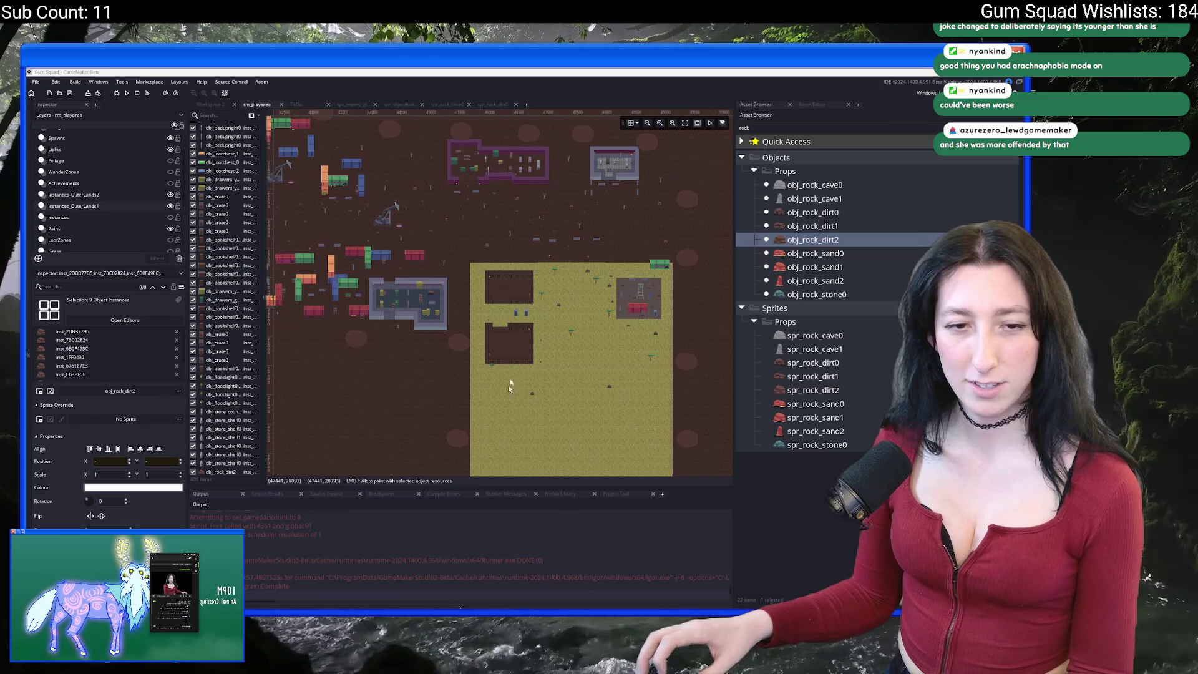
scroll(473, 212, up, 5)
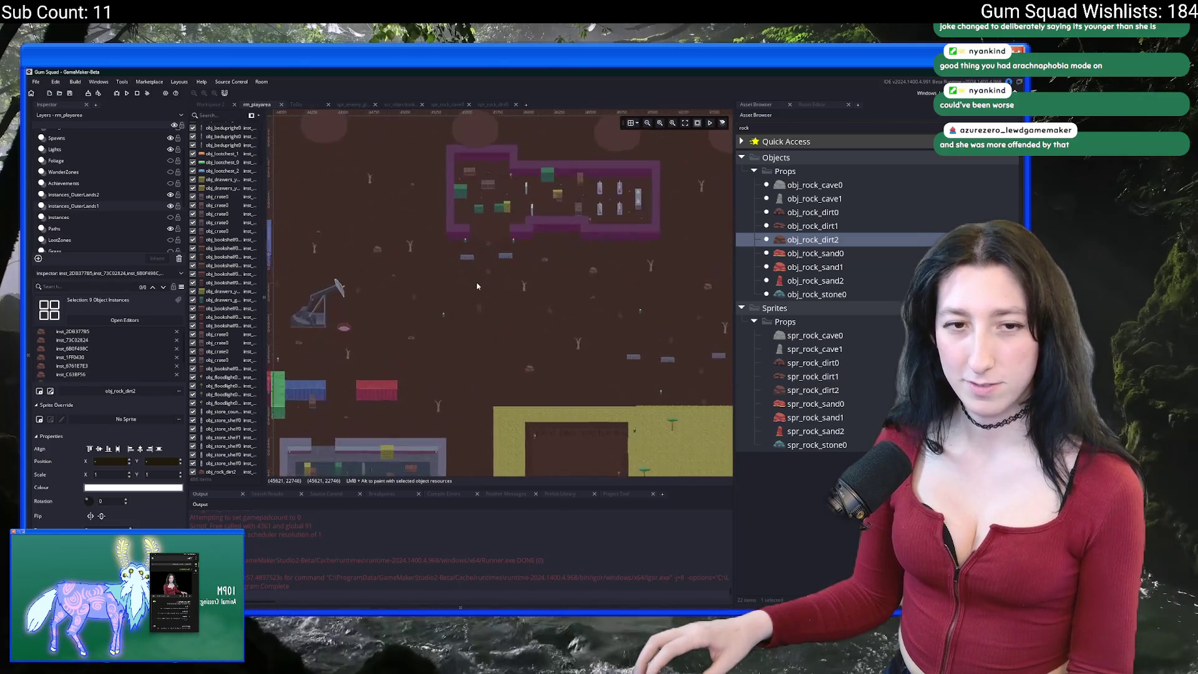
scroll(505, 321, down, 3)
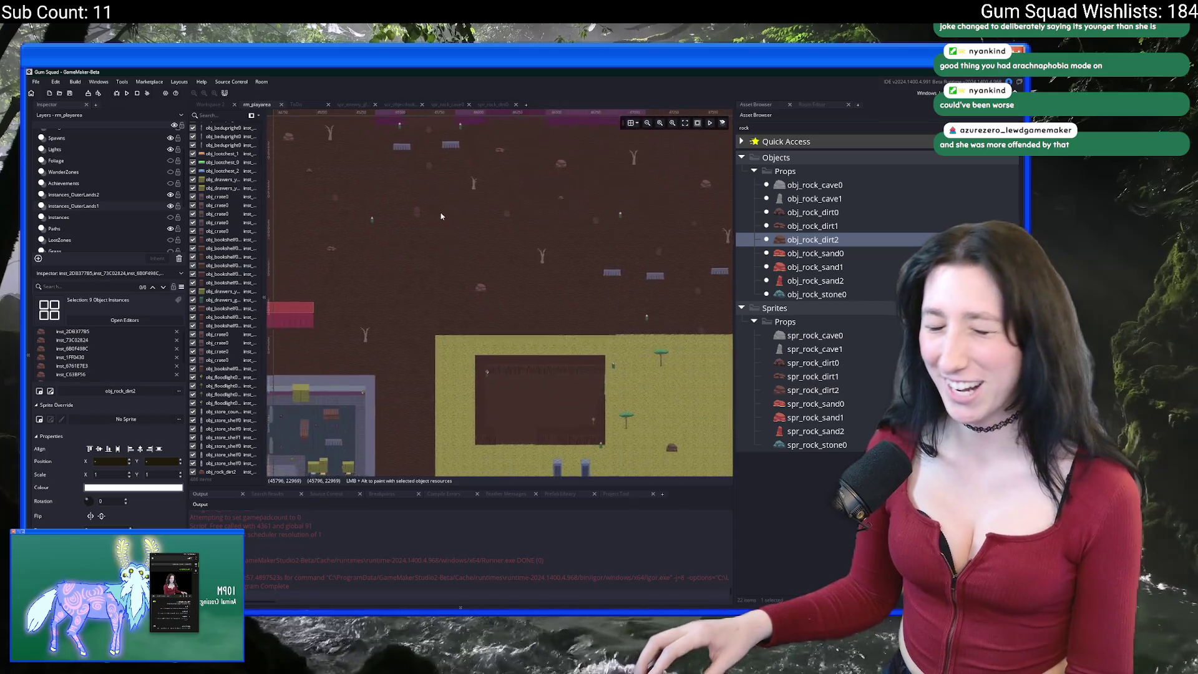
scroll(465, 274, down, 3)
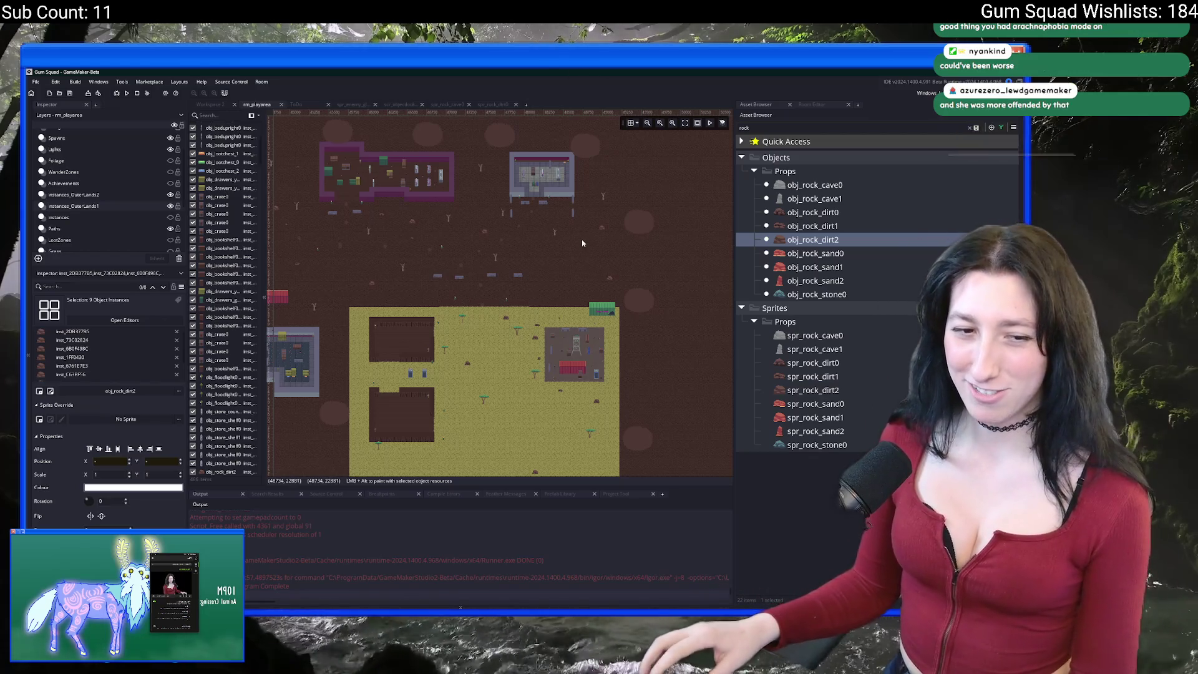
drag(582, 239, 534, 248)
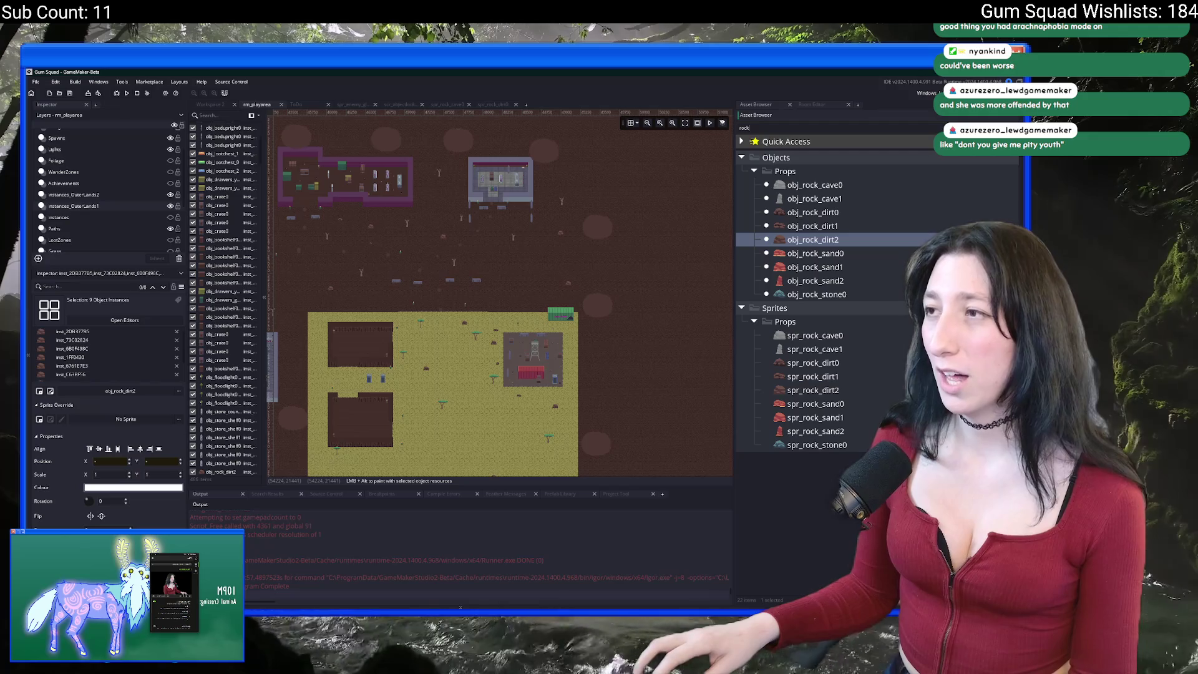
Clear the asset search, widen the room editor, zoom in, and select Instances_OuterLands2.
key(BackSpace)
key(BackSpace)
key(BackSpace)
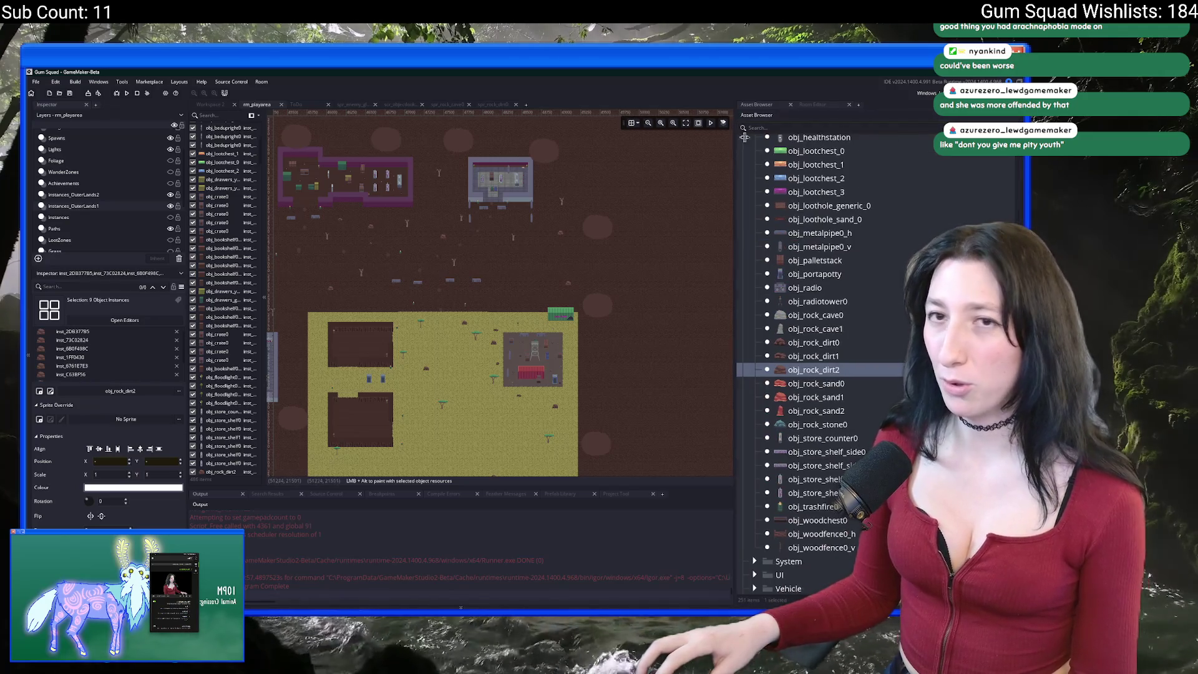
drag(737, 143, 794, 143)
drag(437, 192, 532, 117)
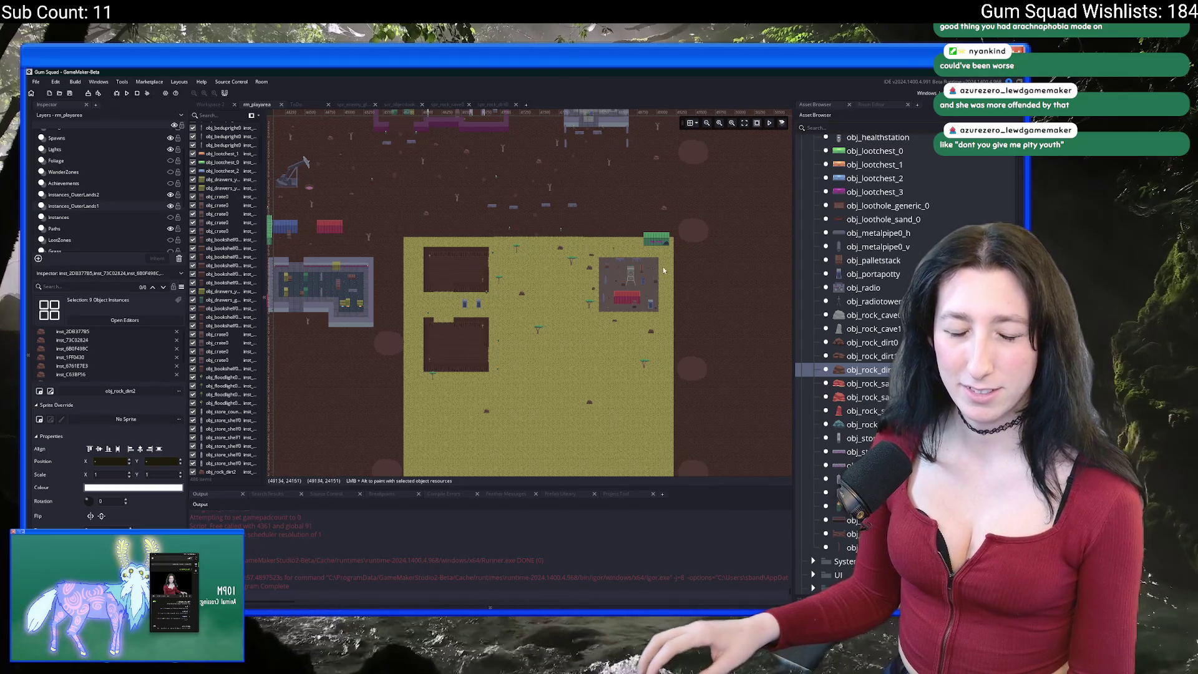
scroll(512, 278, up, 5)
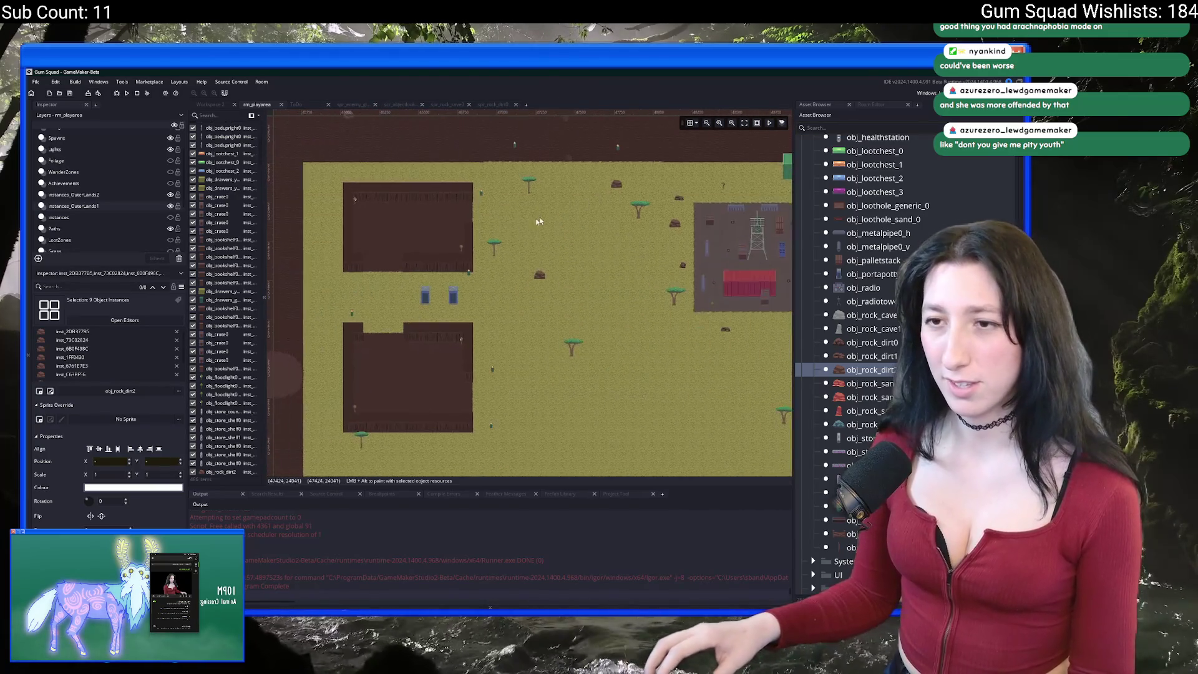
scroll(558, 215, up, 2)
click(147, 198)
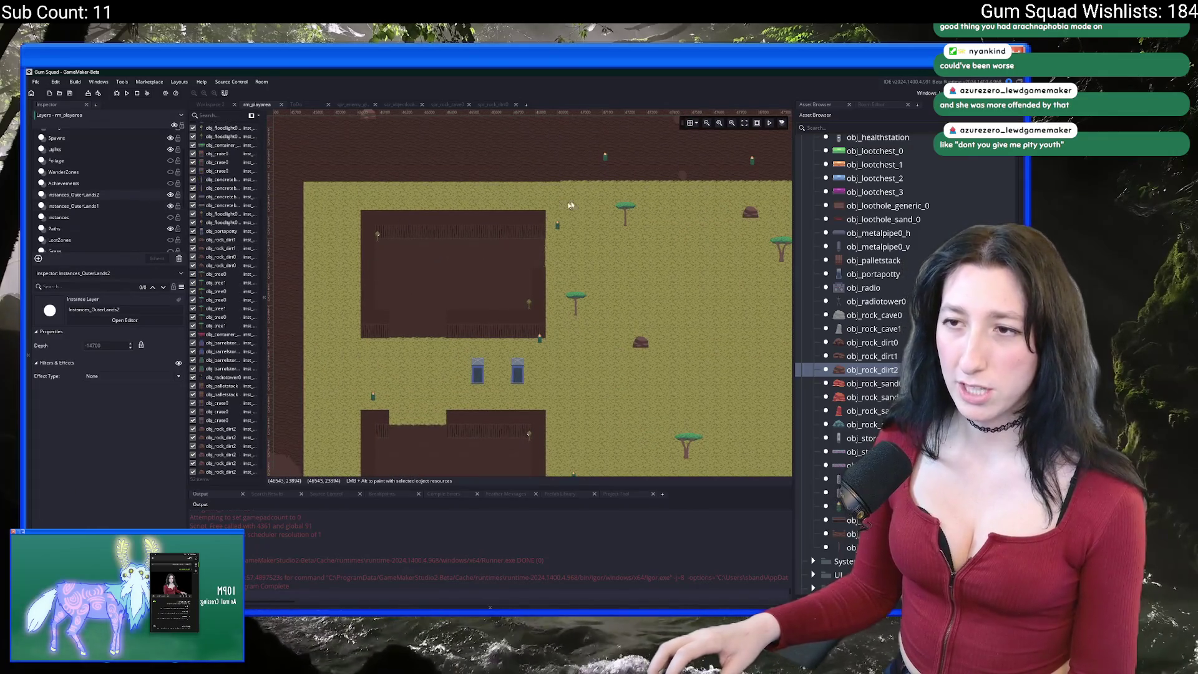
Search assets for 'bed' and place an obj_bedupright0 against the back wall.
click(828, 128)
text(bed)
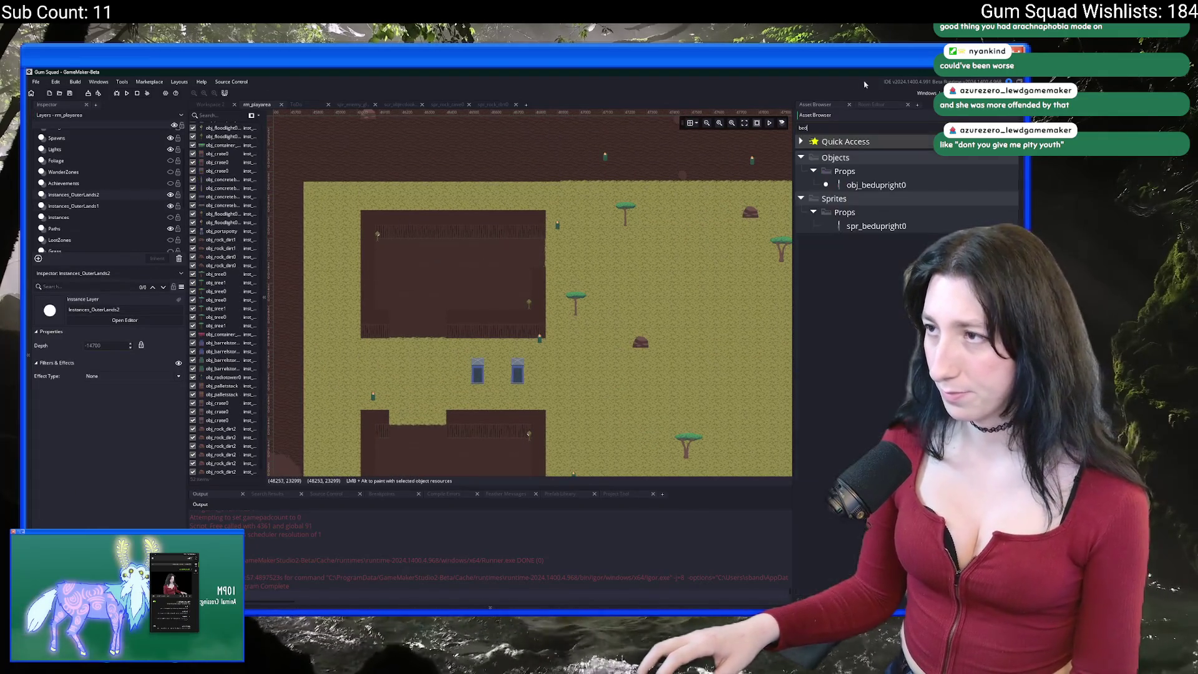
click(877, 184)
scroll(461, 263, up, 5)
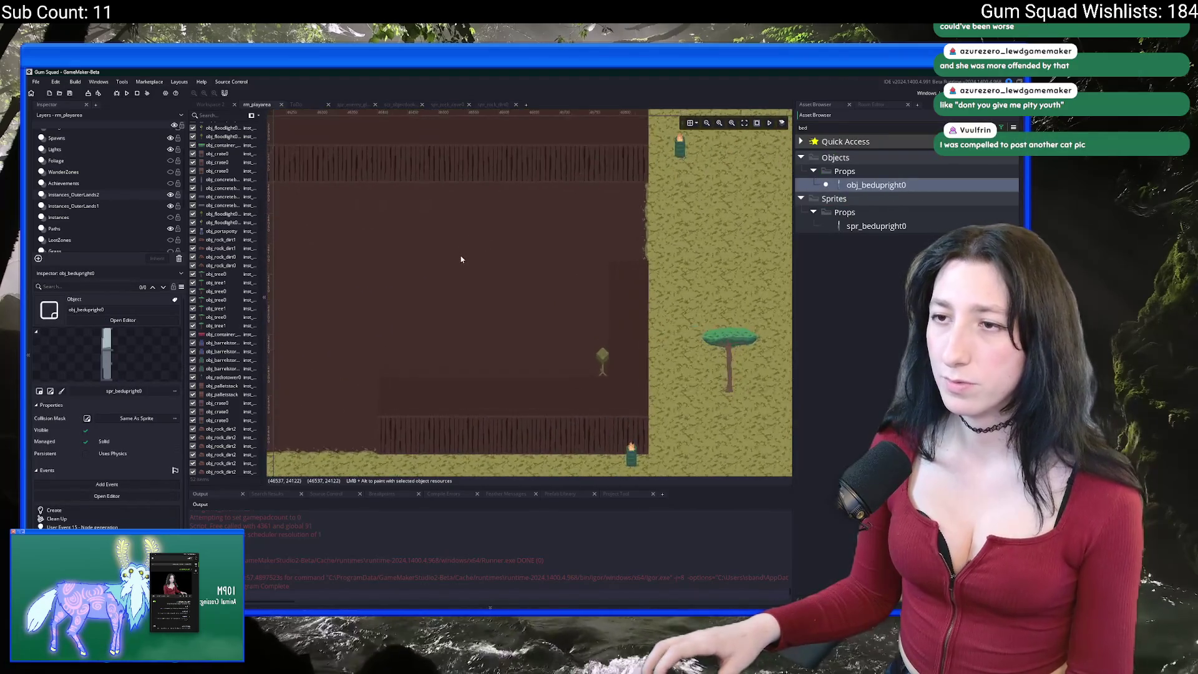
alt+click(457, 206)
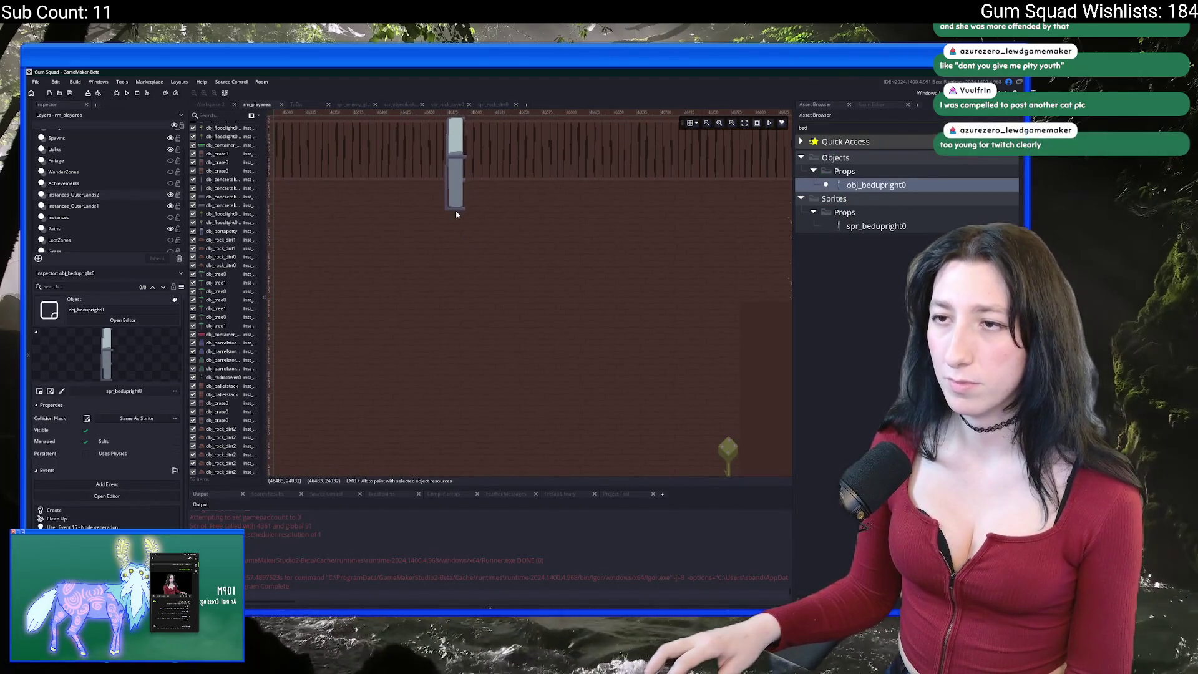
Place more upright beds further down the room, dragging the last one lower.
scroll(402, 268, up, 1)
alt+click(469, 293)
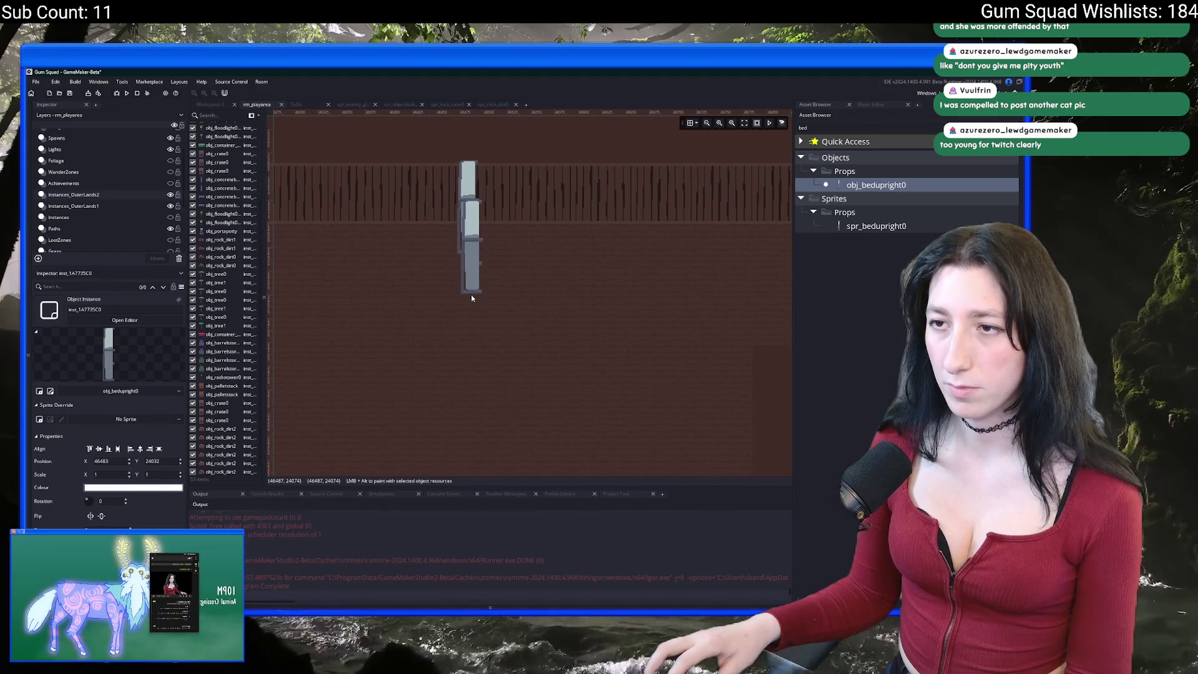
scroll(461, 334, down, 2)
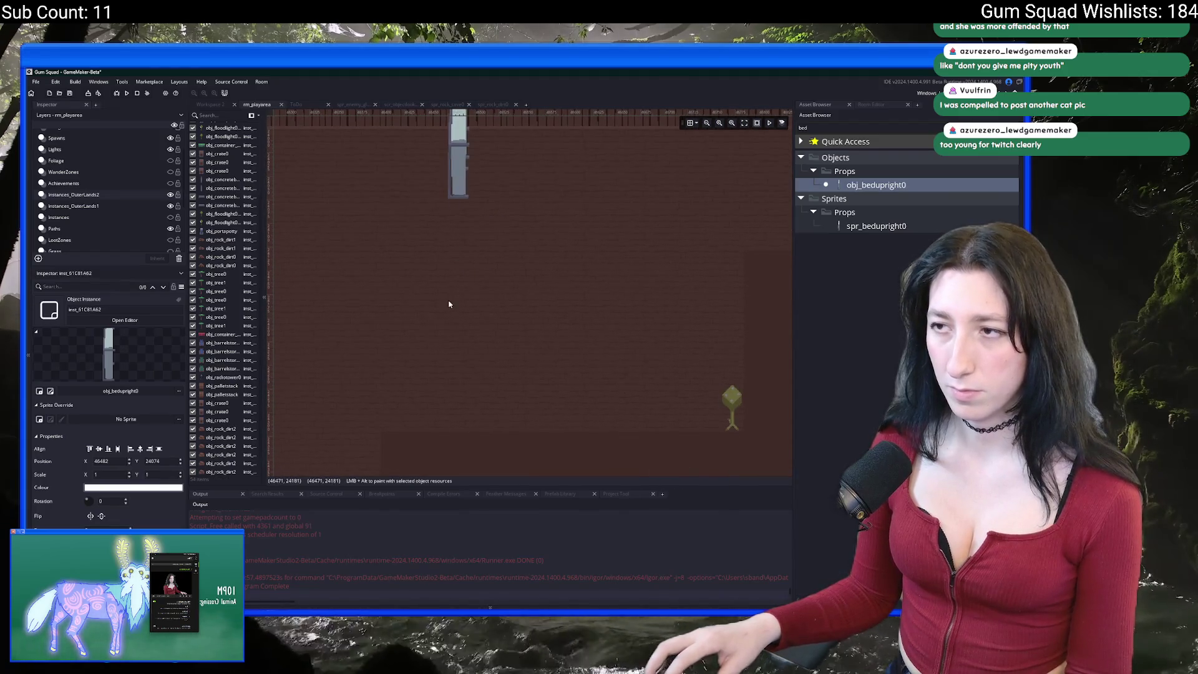
alt+click(459, 337)
drag(459, 337, 456, 376)
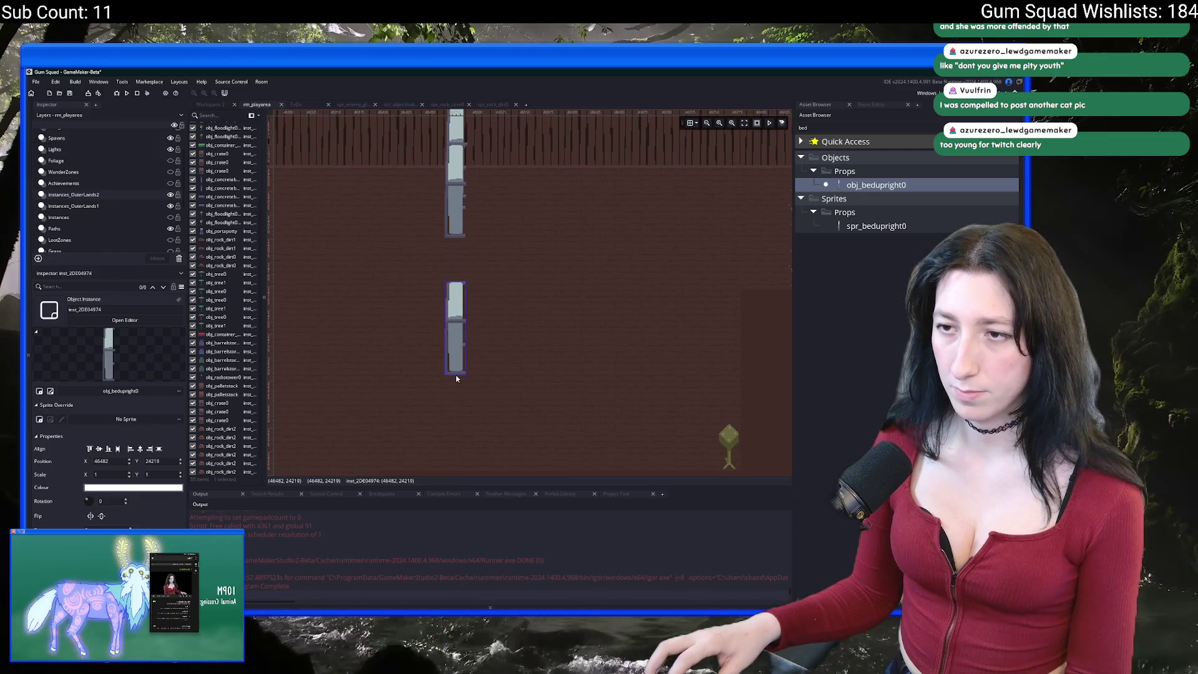
scroll(428, 340, down, 3)
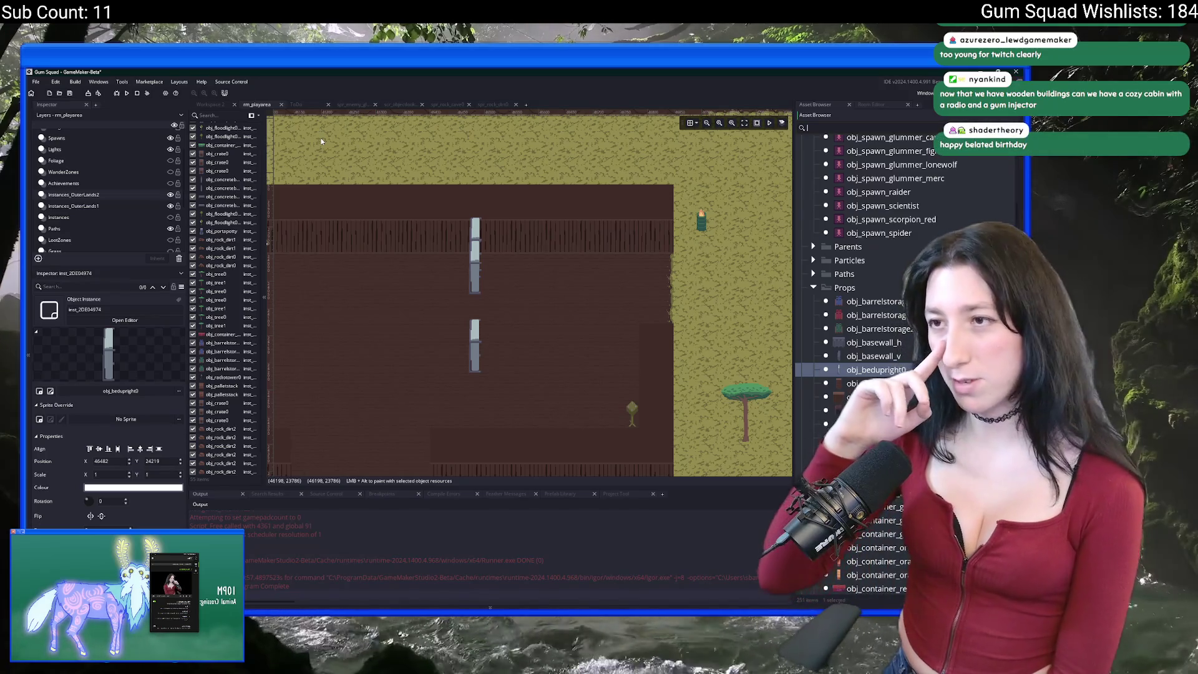
drag(474, 275, 543, 310)
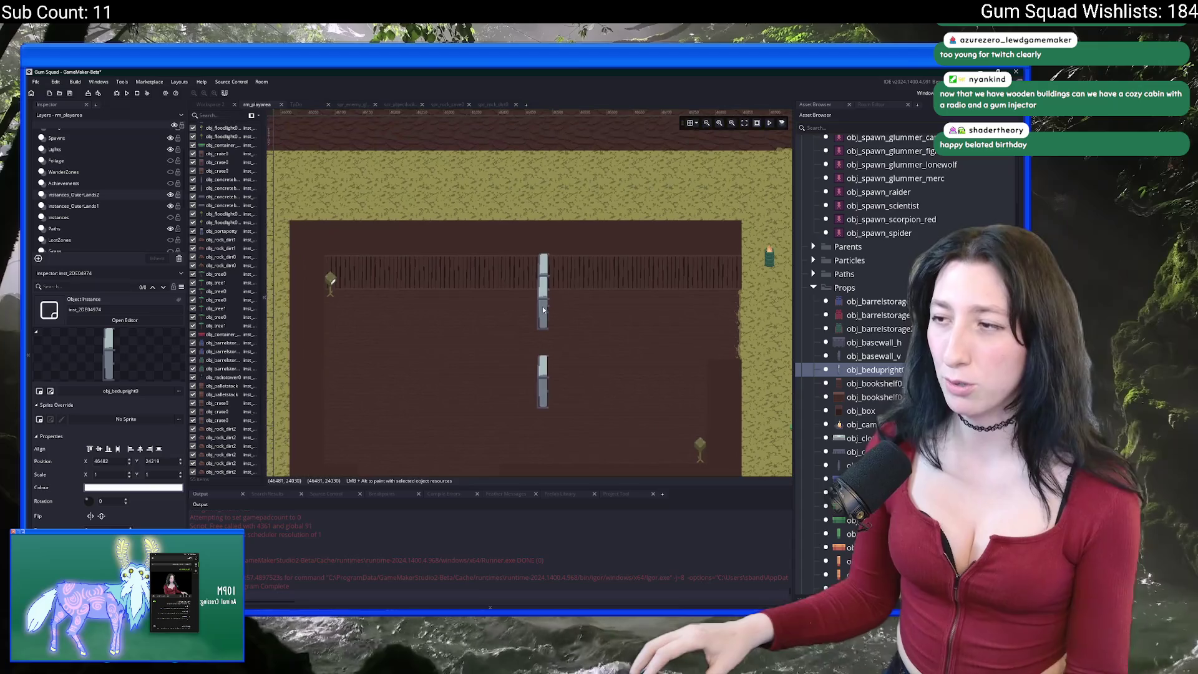
Place a bookshelf against the building's back wall.
click(874, 383)
scroll(567, 362, up, 3)
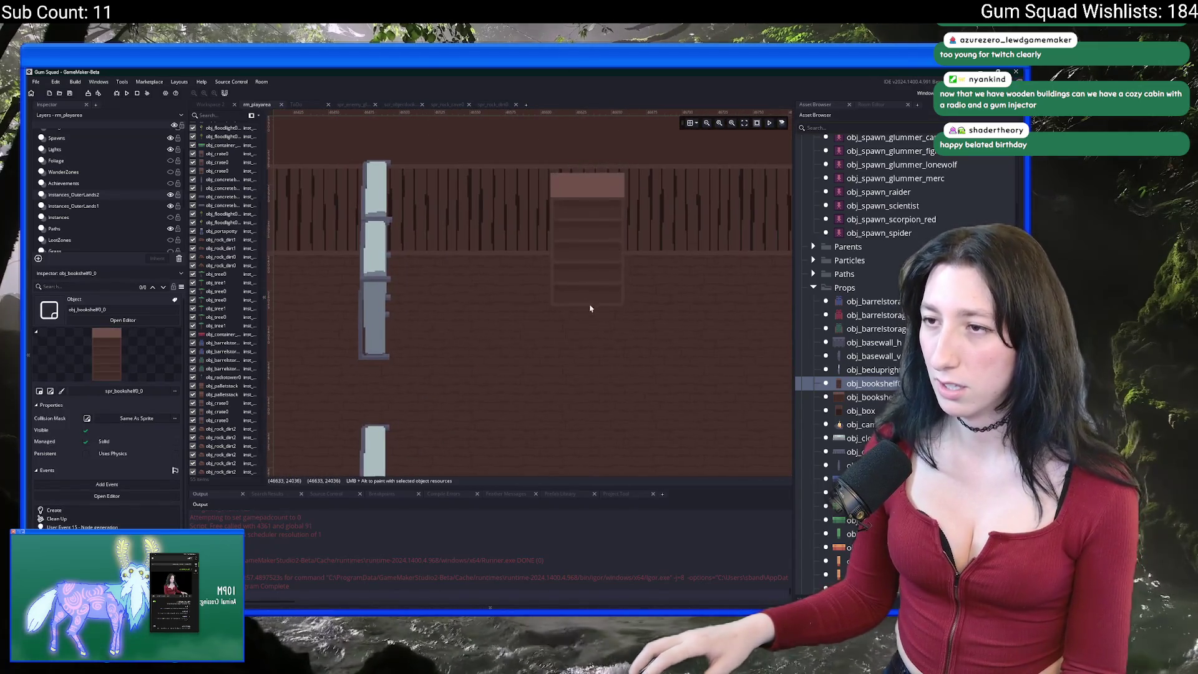
click(604, 284)
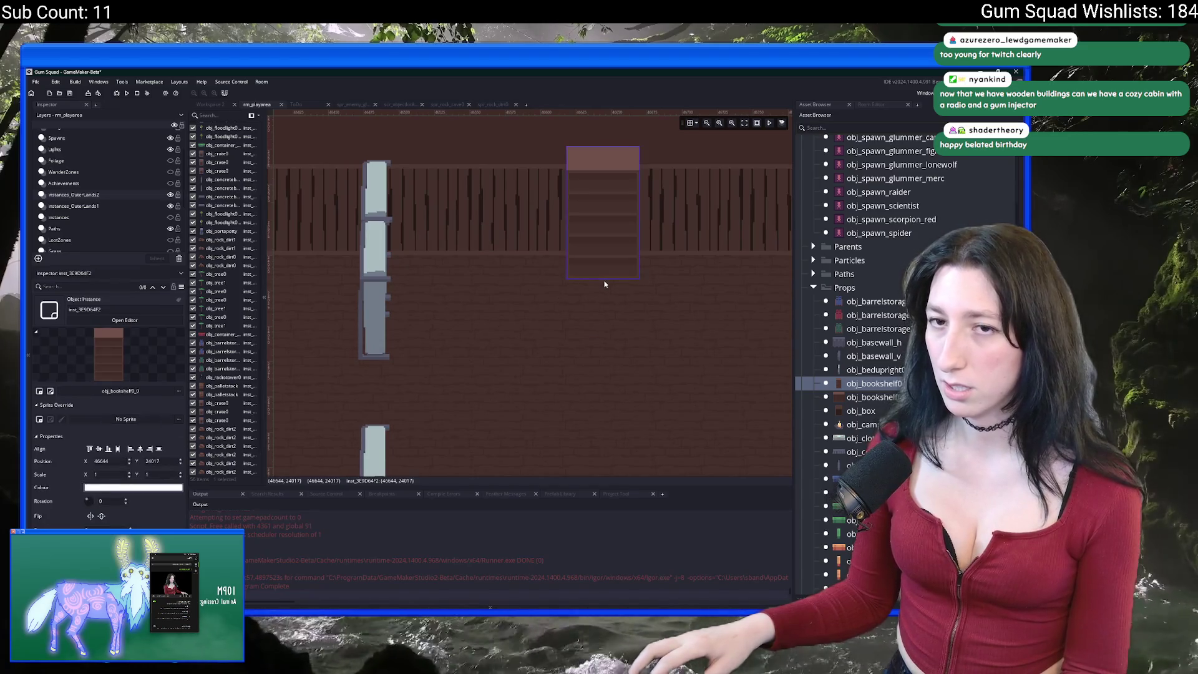
drag(519, 299, 440, 349)
Place two wider bookshelves side by side in the room and shift them lower.
click(874, 397)
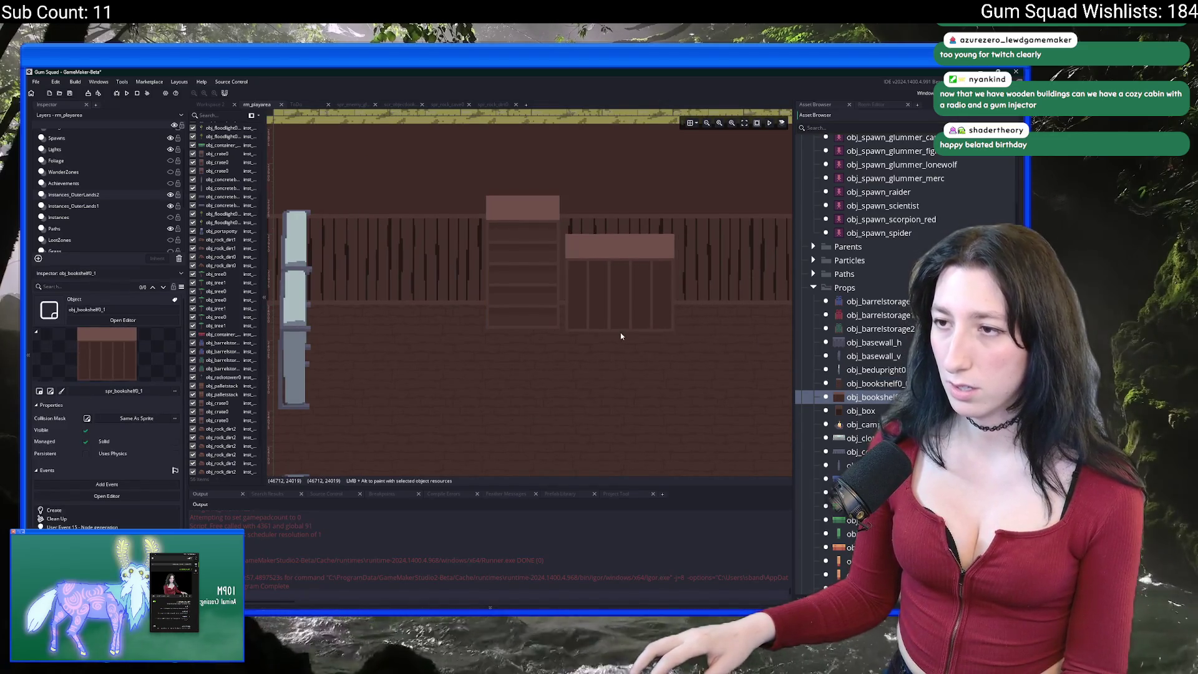
scroll(499, 334, down, 4)
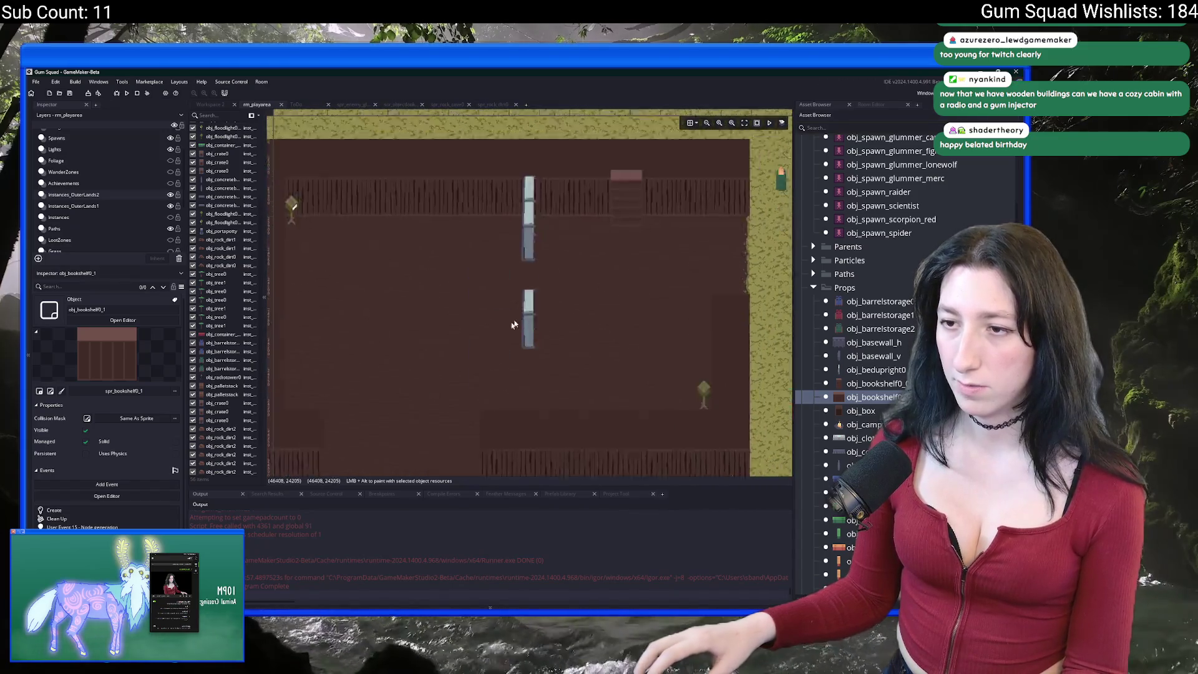
scroll(499, 334, up, 3)
click(520, 334)
mouse_move(521, 334)
mouse_down()
mouse_move(514, 265)
mouse_move(483, 360)
mouse_move(510, 394)
mouse_up()
scroll(490, 294, down, 3)
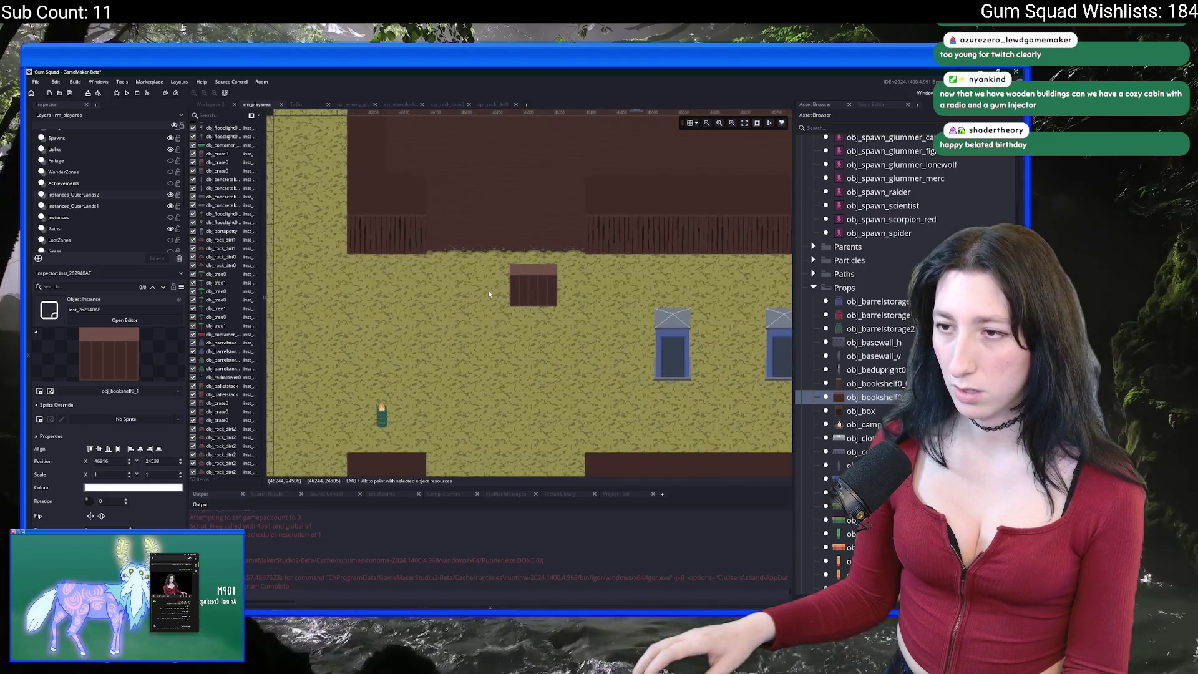
scroll(489, 294, up, 3)
alt+click(446, 296)
mouse_move(447, 297)
mouse_down()
mouse_move(427, 312)
mouse_move(443, 321)
mouse_up()
mouse_move(565, 303)
mouse_down()
mouse_move(613, 312)
mouse_move(618, 329)
mouse_up()
drag(469, 294, 466, 327)
Push both bookshelves up against the back brick wall, nudging one a unit left.
click(627, 335)
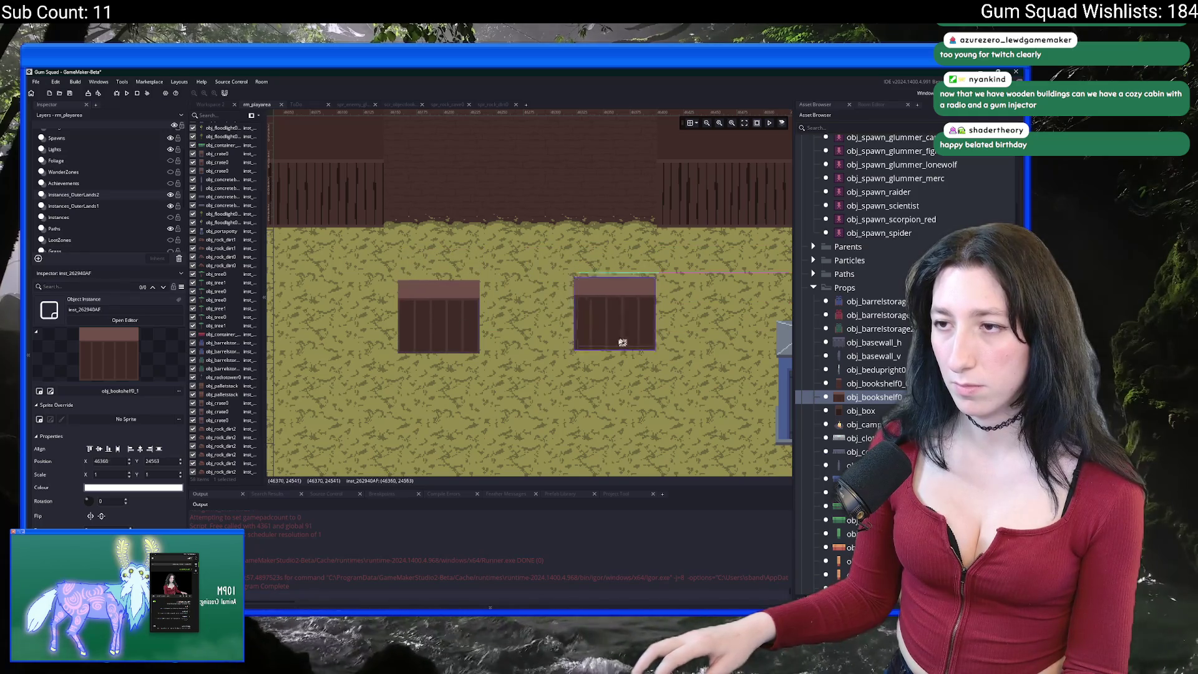
scroll(603, 253, down, 3)
drag(570, 368, 557, 170)
scroll(543, 263, up, 5)
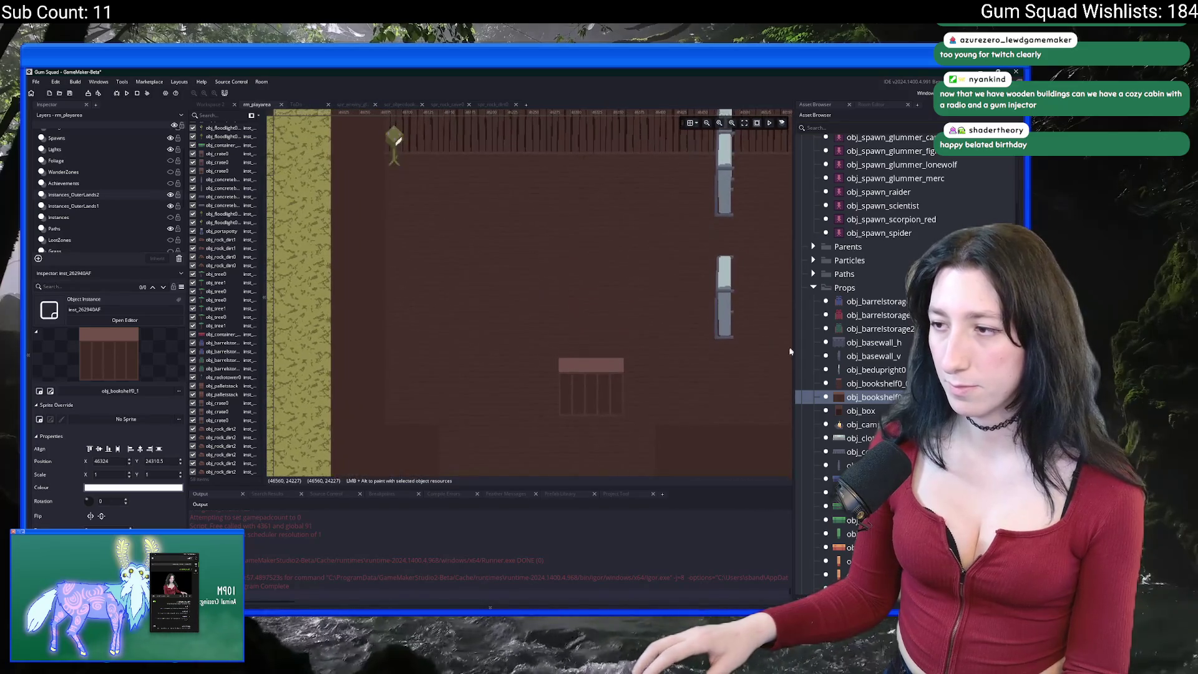
scroll(570, 259, down, 3)
mouse_move(512, 395)
mouse_down()
mouse_move(551, 341)
mouse_move(558, 177)
mouse_up()
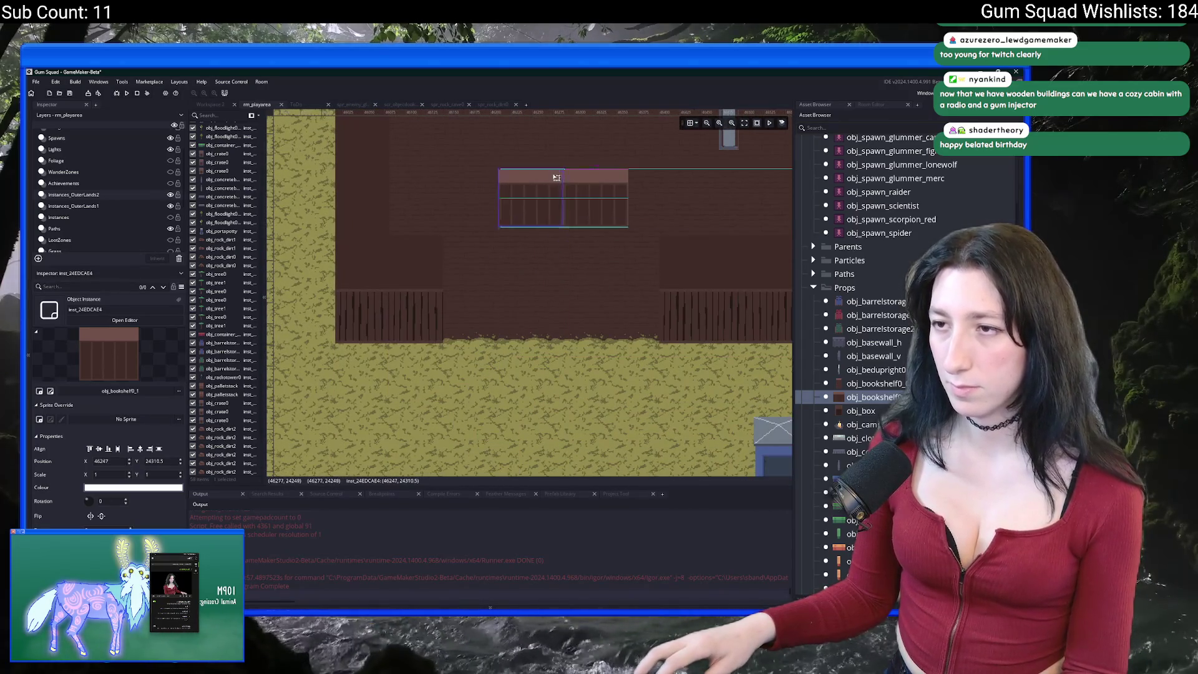
scroll(531, 281, up, 3)
mouse_move(521, 305)
mouse_down()
mouse_move(391, 226)
mouse_move(399, 246)
mouse_up()
scroll(391, 225, up, 1)
scroll(391, 226, up, 2)
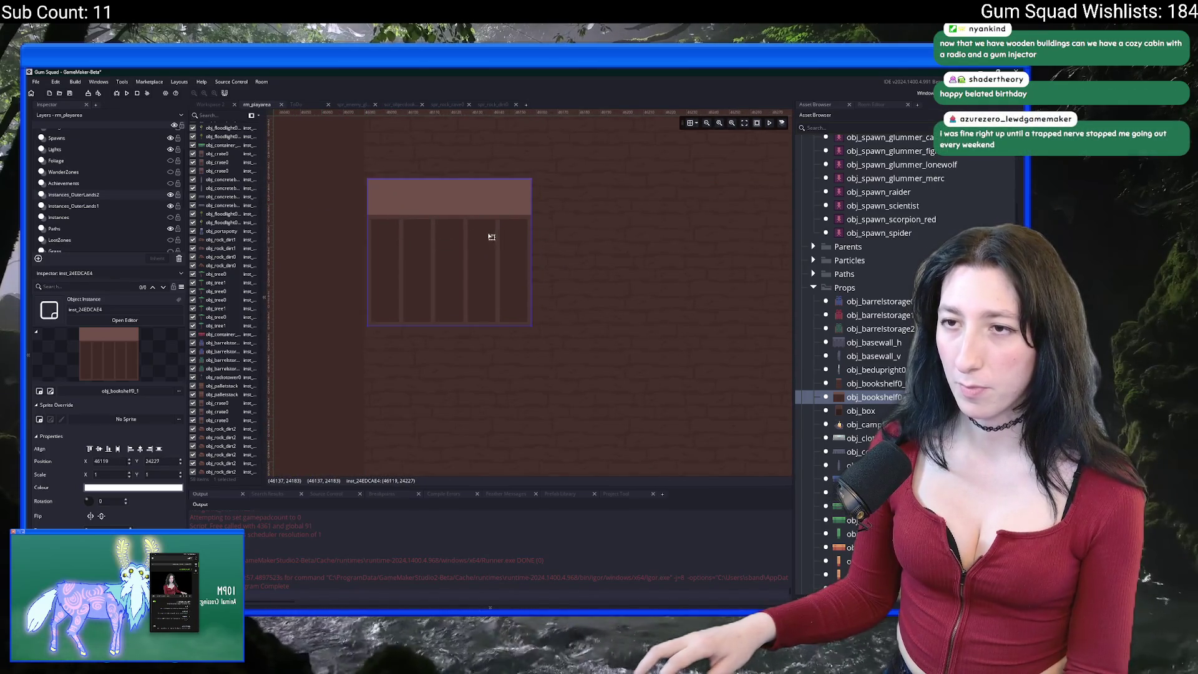
drag(492, 237, 489, 237)
scroll(621, 249, down, 3)
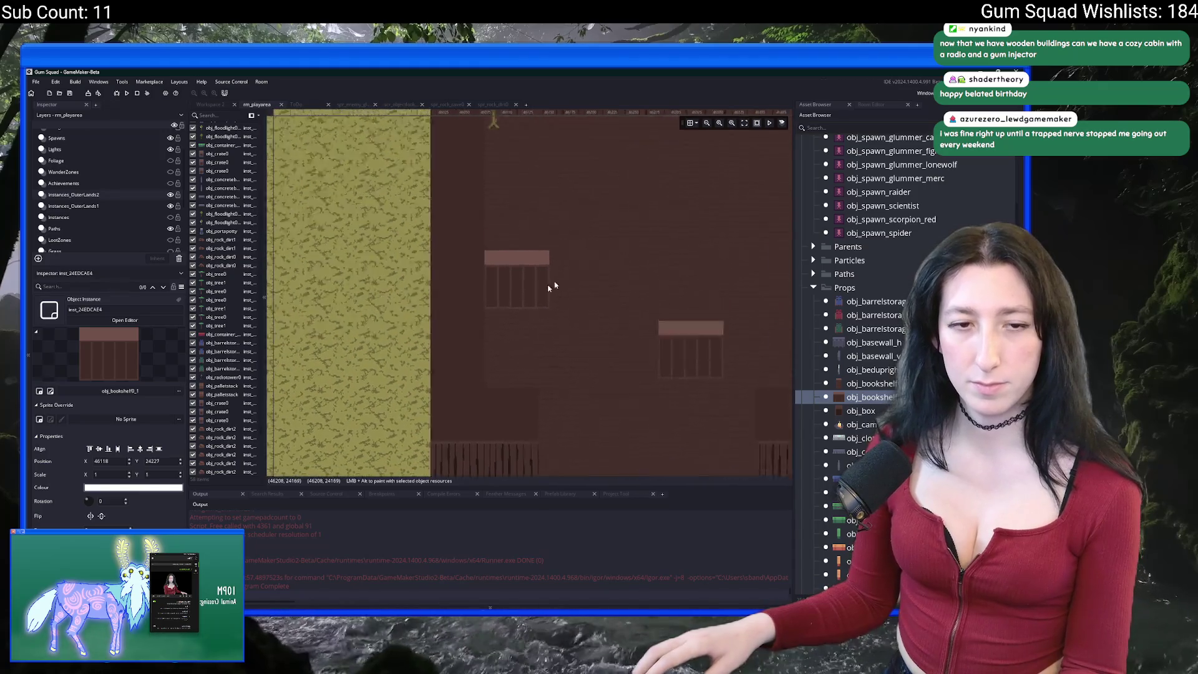
scroll(582, 271, down, 2)
scroll(343, 318, up, 2)
scroll(832, 331, up, 1)
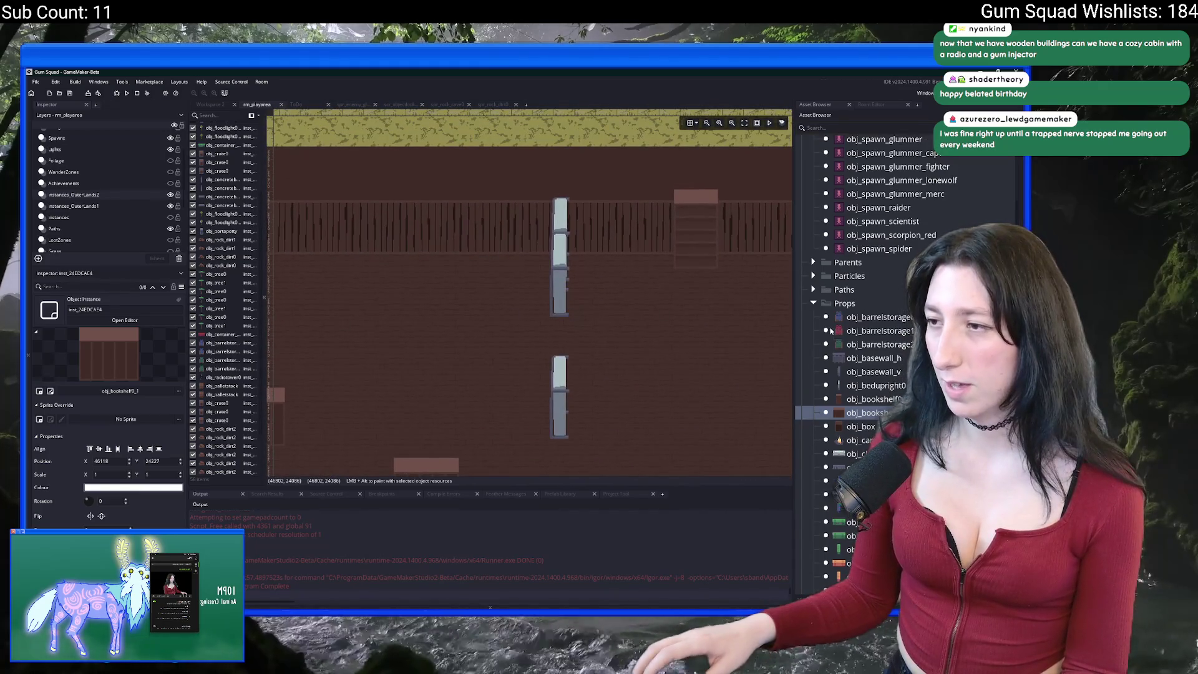
Place obj_barrelstorage2 in the room, then undo the placement.
click(834, 344)
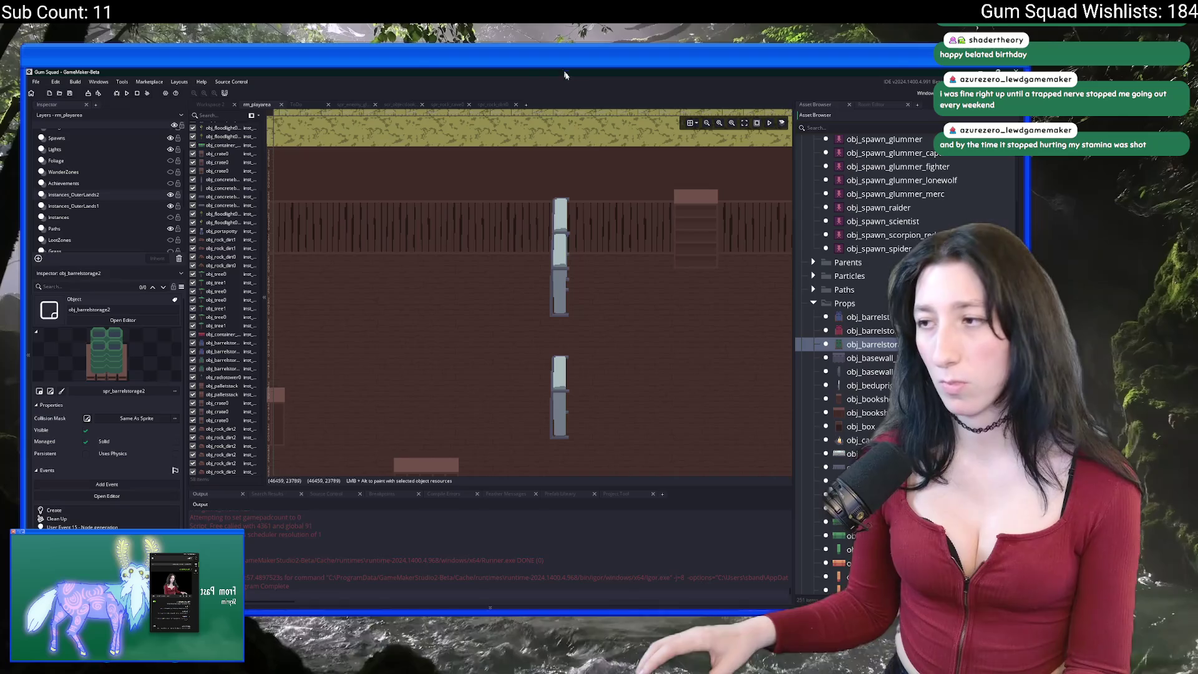
scroll(669, 235, up, 3)
alt+click(463, 284)
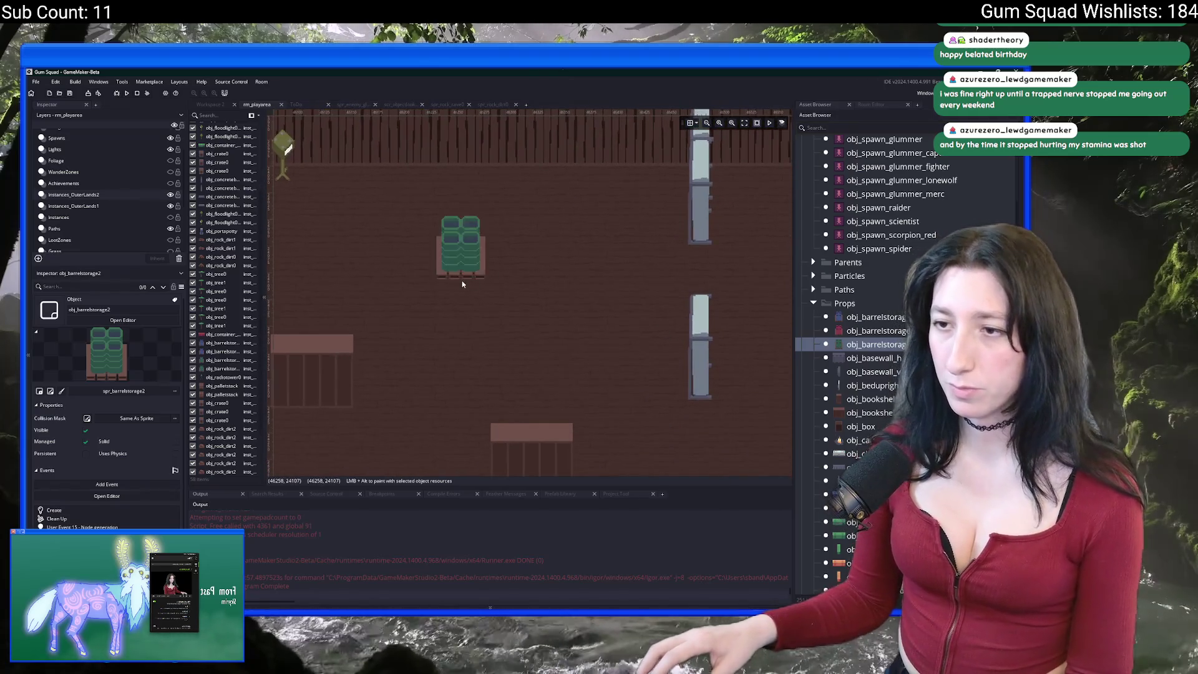
key(ctrl+z)
drag(463, 284, 477, 322)
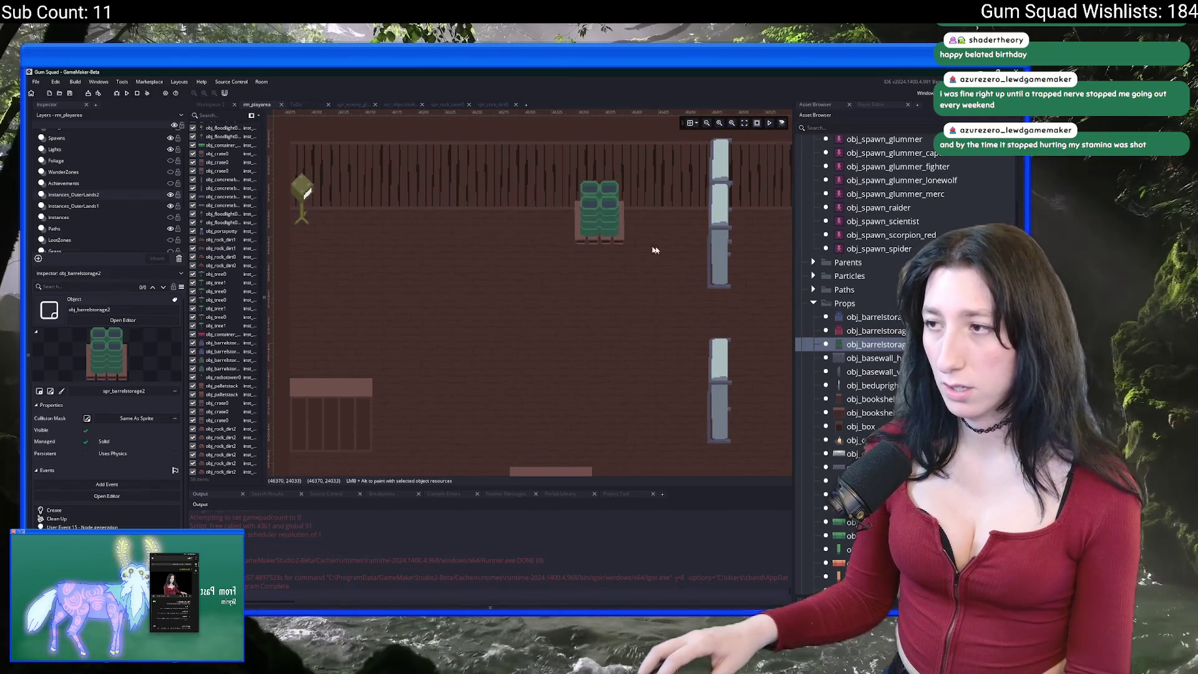
Step down the Asset Browser props list to obj_drawers_yellow1.
click(864, 414)
key(Down)
key(Down)
key(Down)
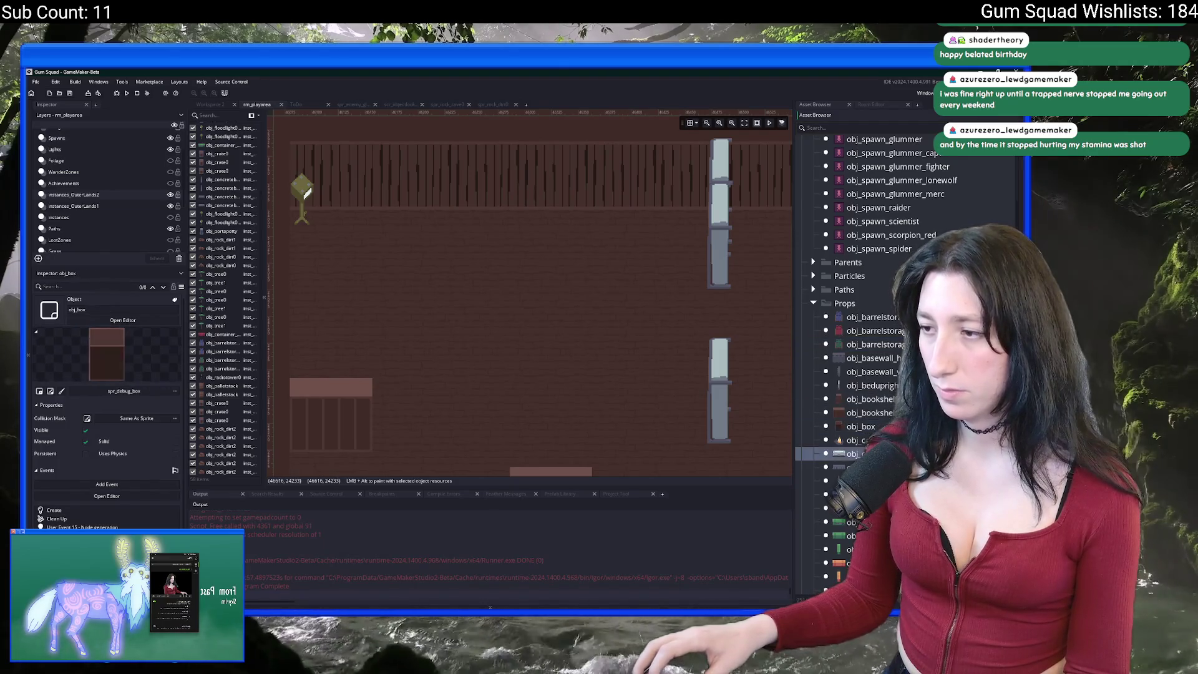
scroll(863, 312, down, 4)
key(Down)
key(Down)
key(Down)
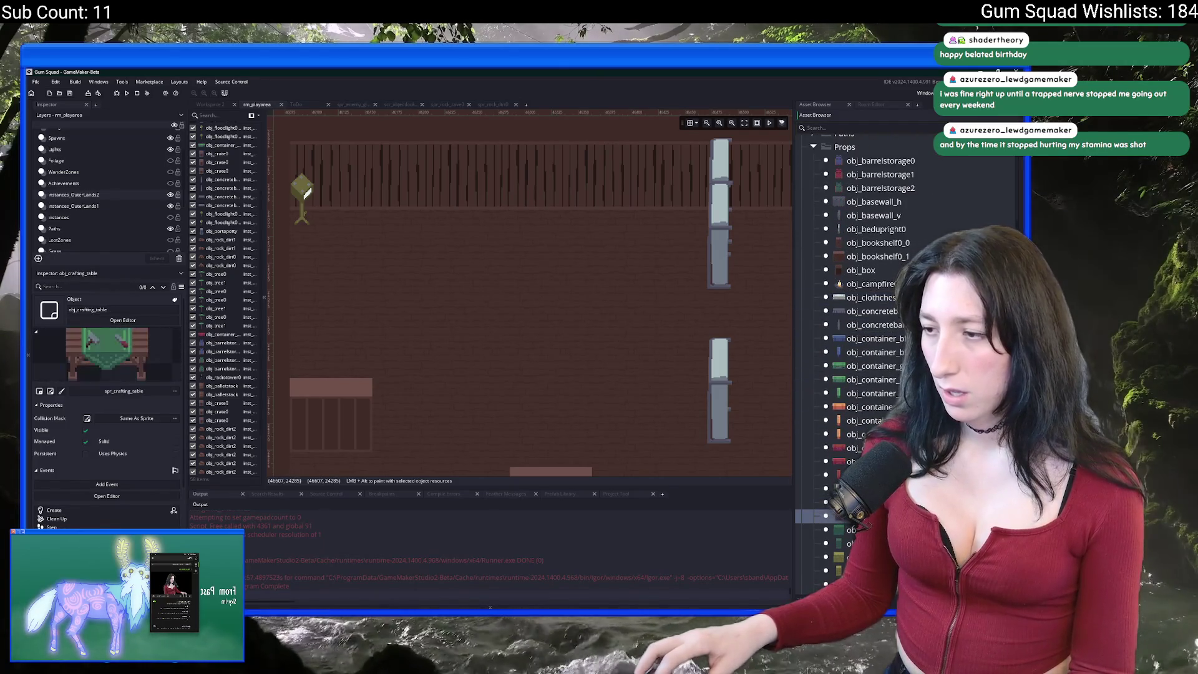
scroll(888, 415, down, 1)
key(Down)
key(Down)
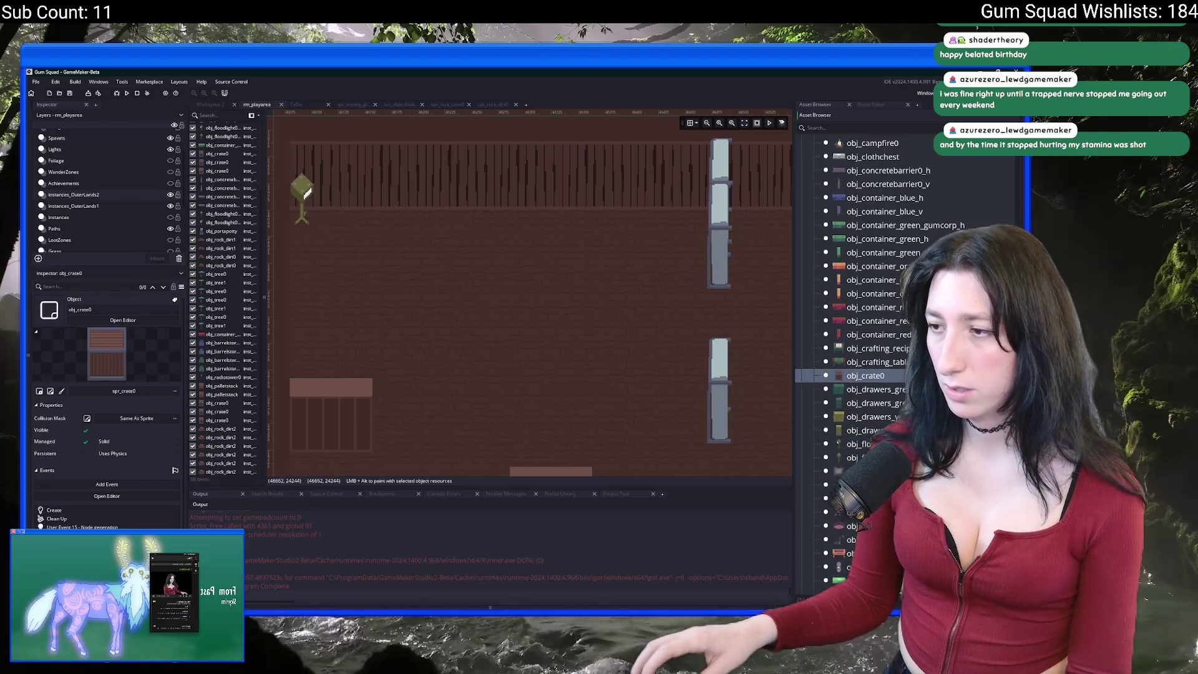
key(Down)
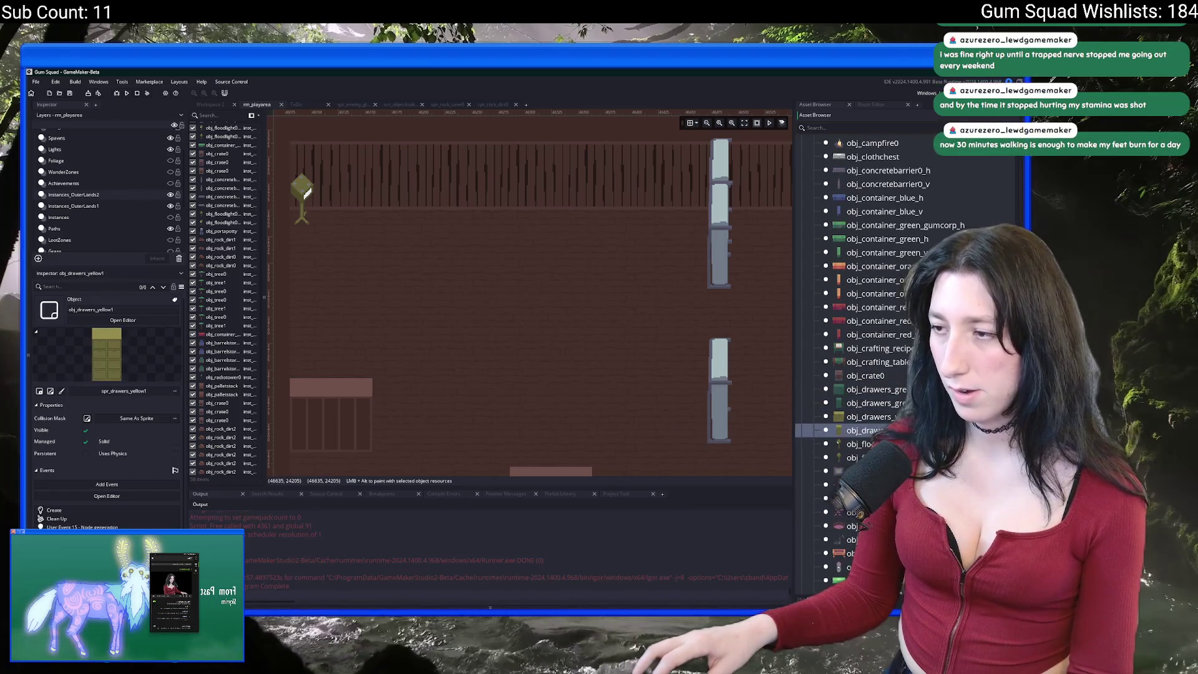
key(Down)
scroll(874, 300, down, 3)
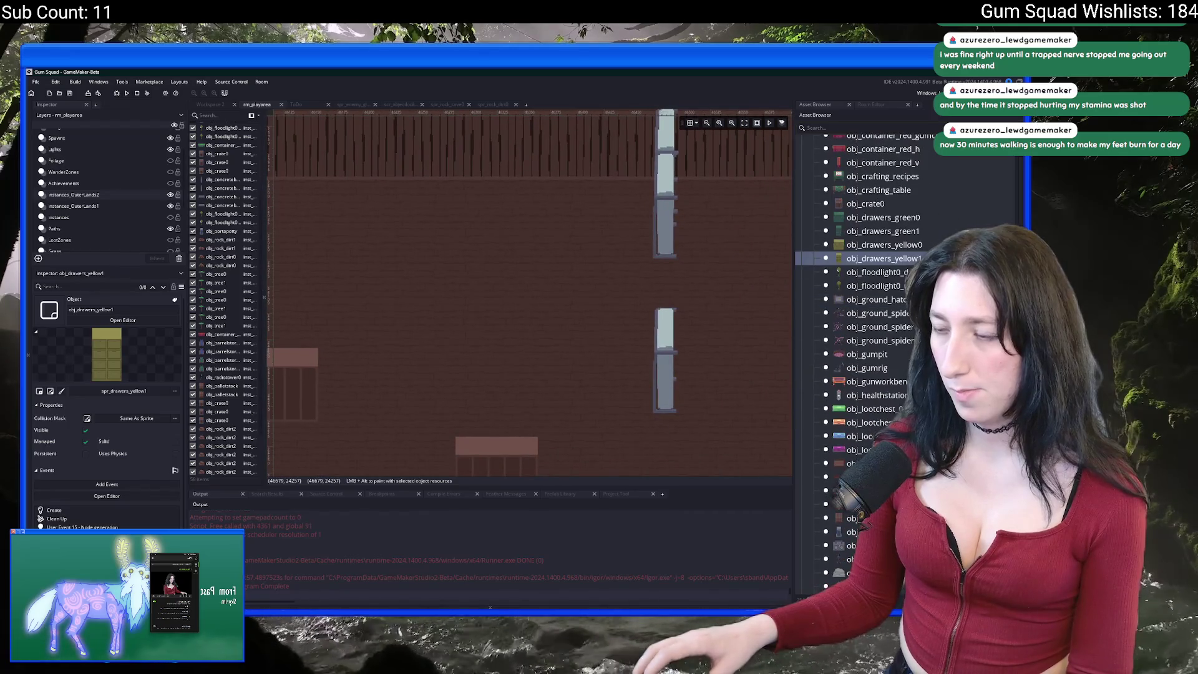
scroll(489, 303, down, 3)
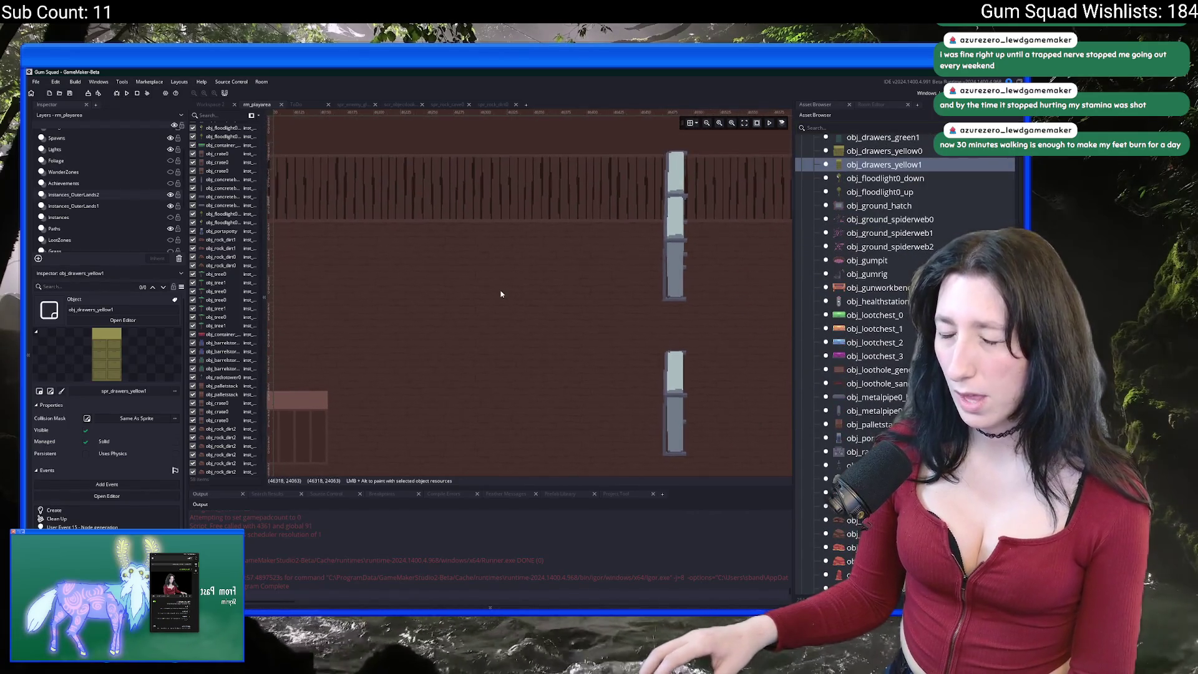
scroll(494, 284, up, 1)
scroll(494, 284, up, 1)
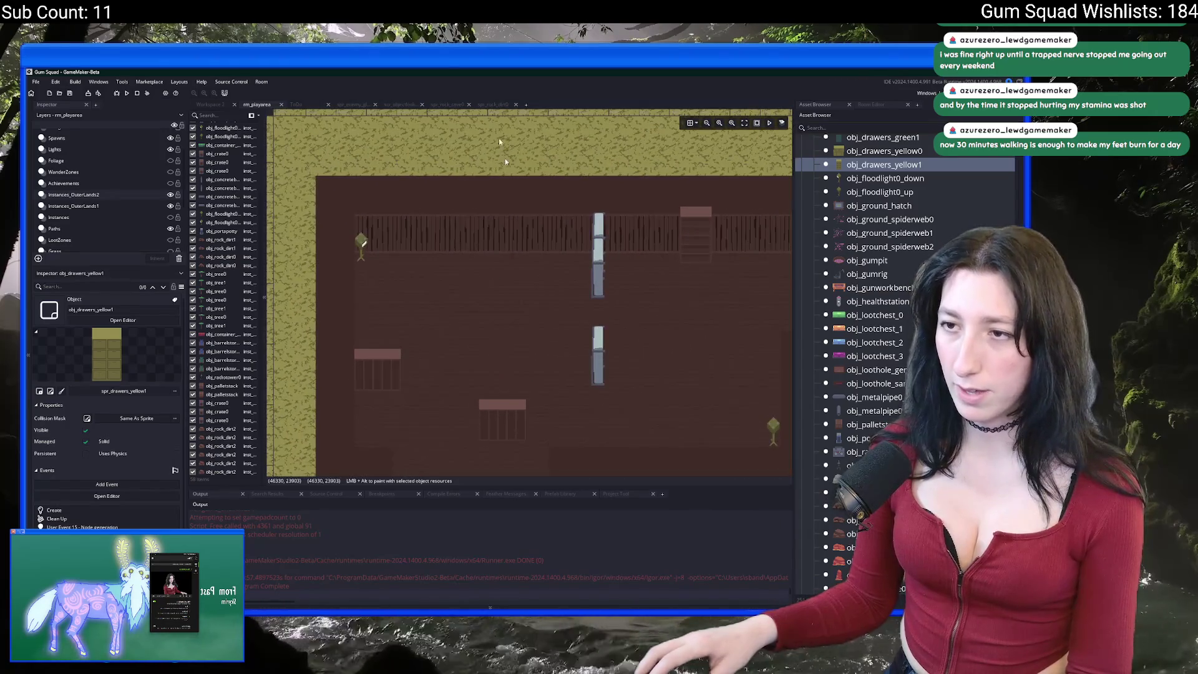
Launch Snipping Tool and capture a screenshot of the furnished room canvas.
key(super)
text(sni)
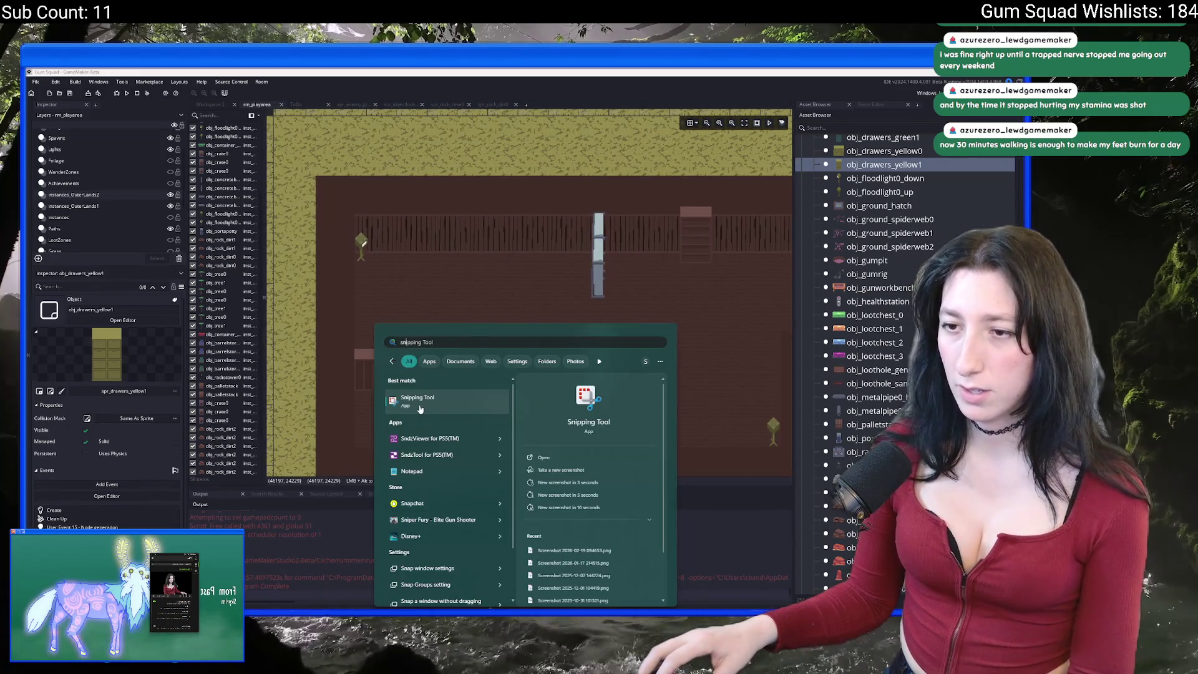
click(420, 404)
drag(559, 358, 529, 310)
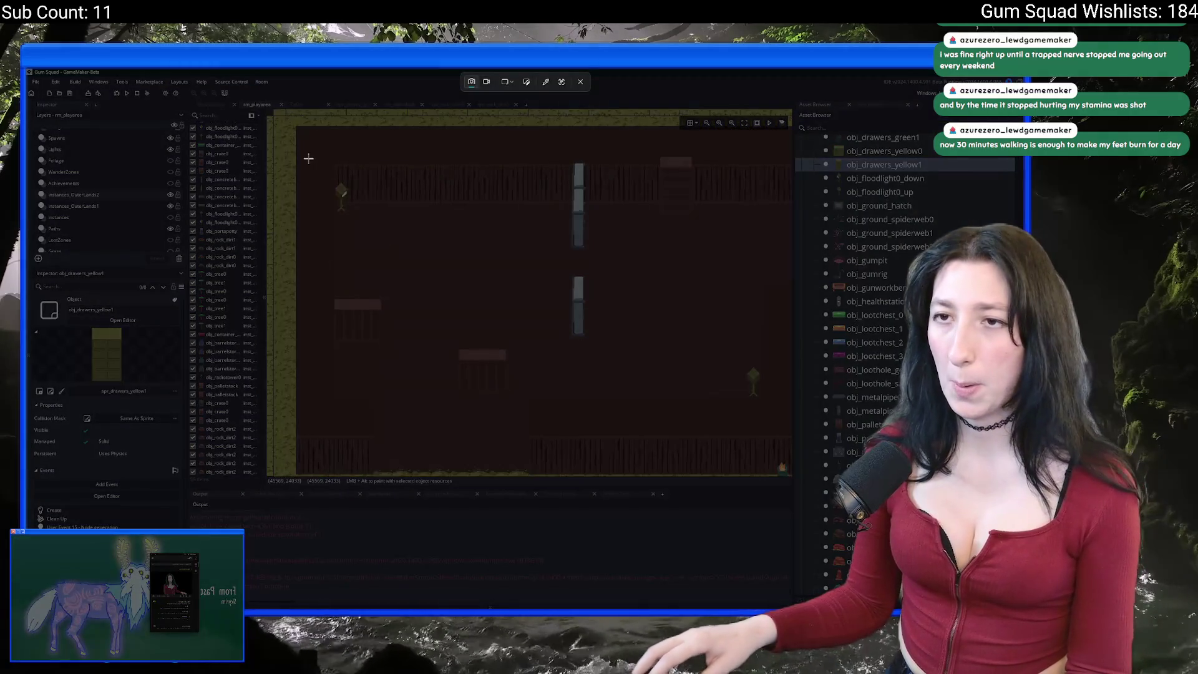
mouse_move(293, 123)
mouse_down()
mouse_move(358, 200)
mouse_move(690, 464)
mouse_up()
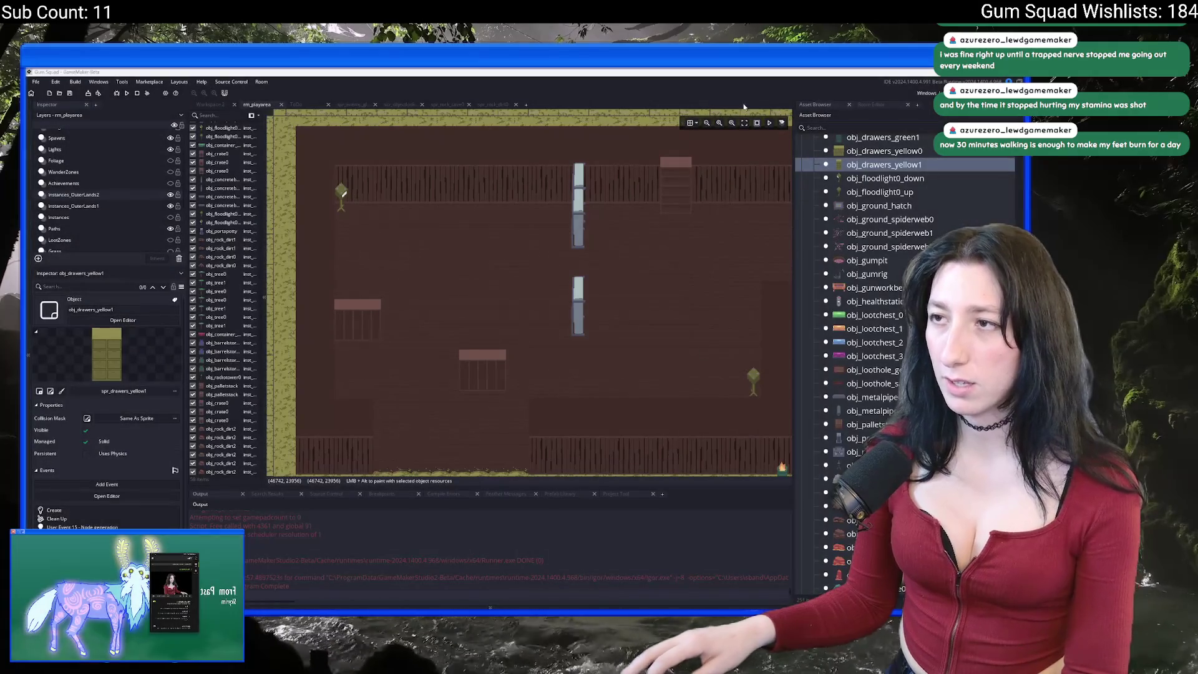
click(708, 122)
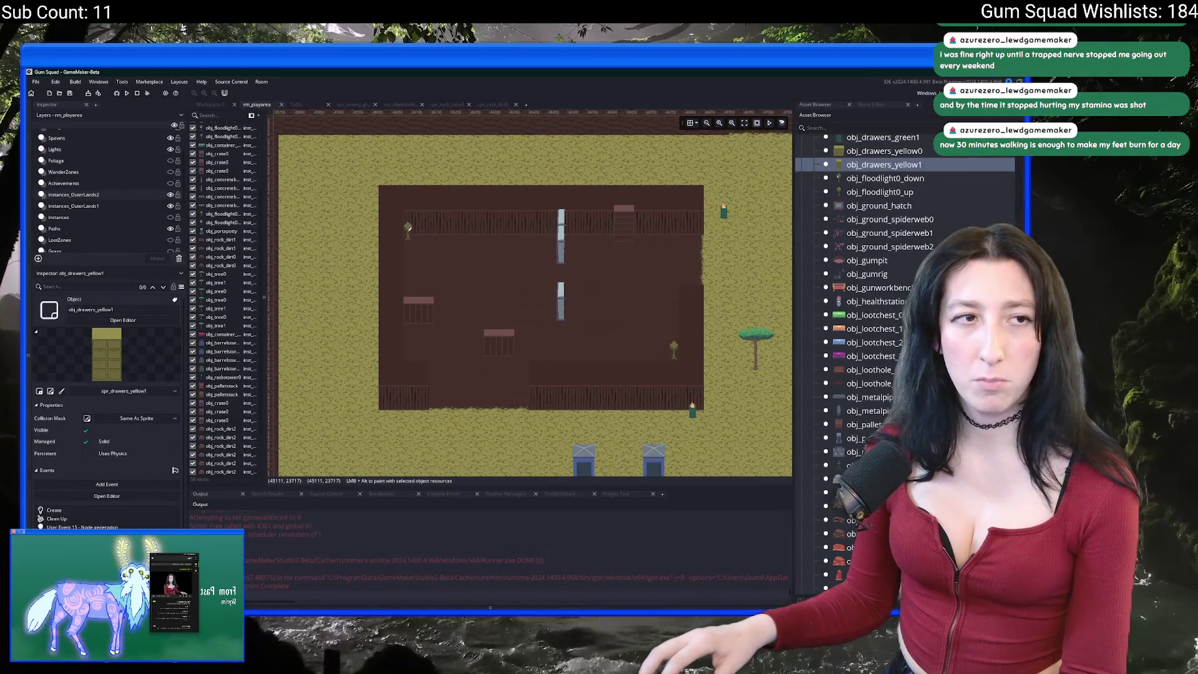
key(super+shift+s)
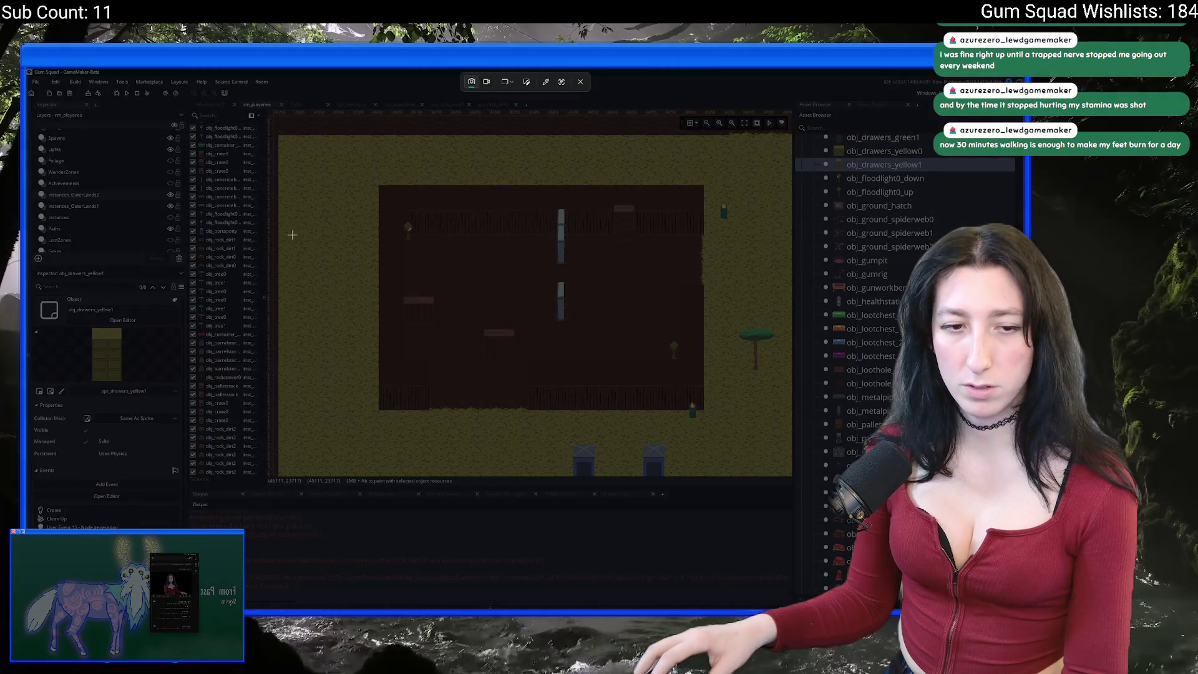
mouse_move(347, 161)
mouse_down()
mouse_move(728, 401)
mouse_move(727, 428)
mouse_up()
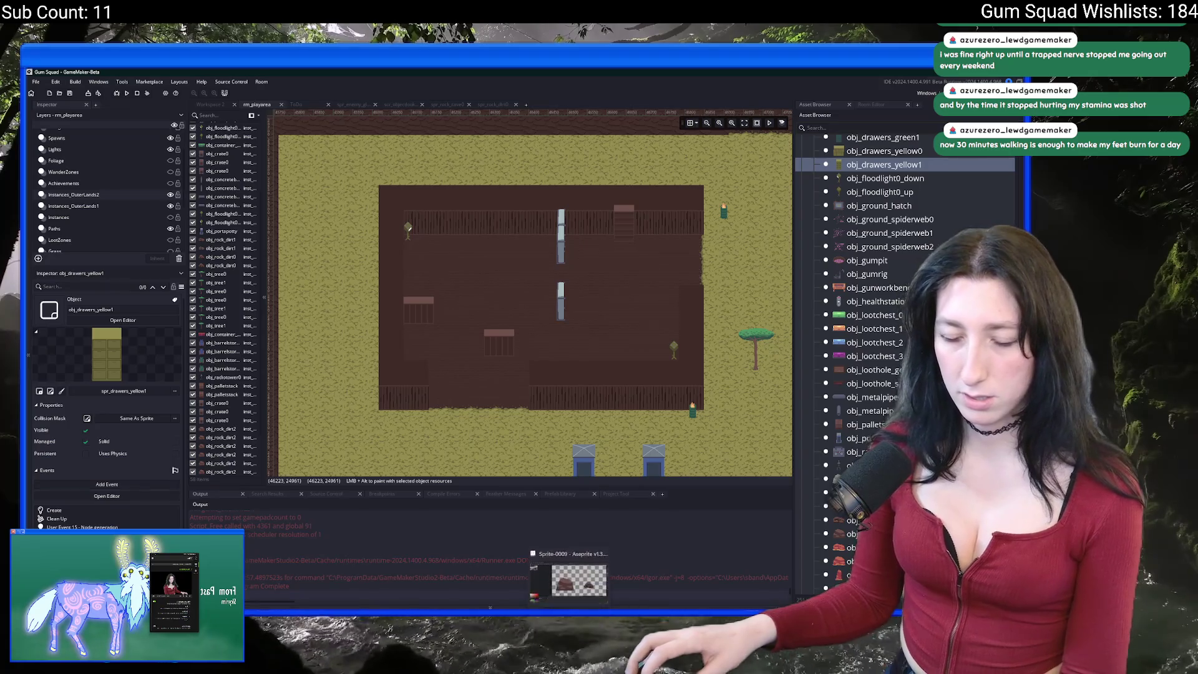
key(alt+Tab)
click(34, 80)
click(40, 92)
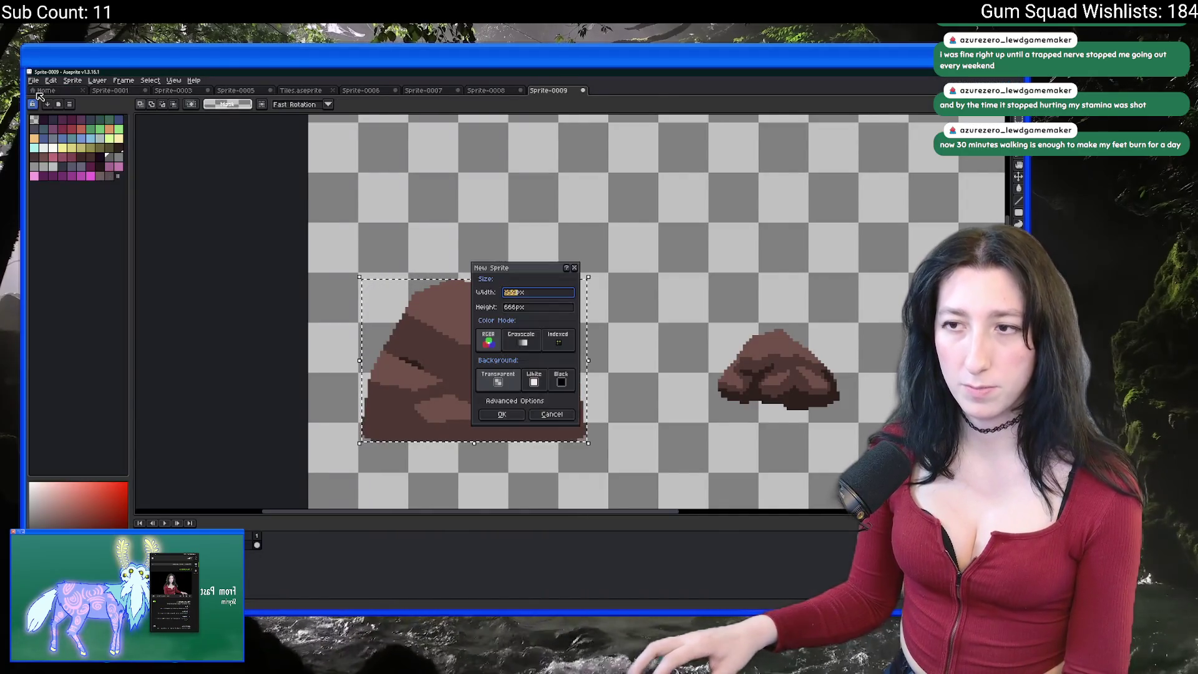
key(Return)
key(ctrl+v)
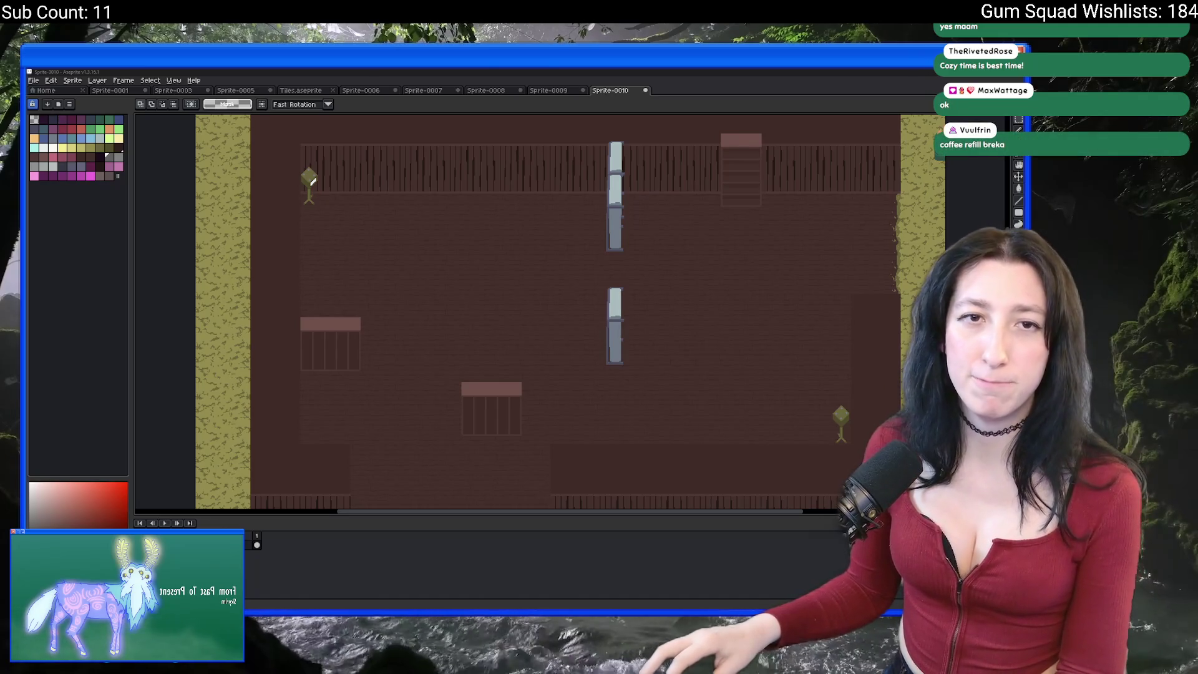
key(alt+Tab)
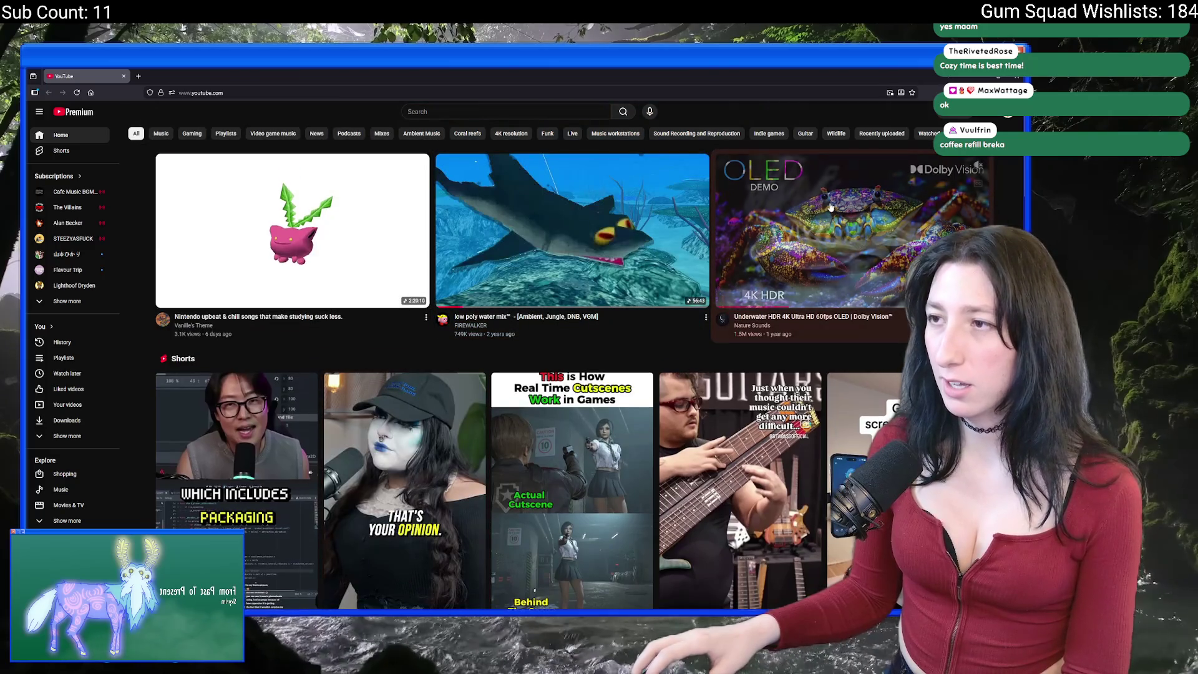
Search YouTube for 'fish swimming' and play the AQUARIUM 4K fish swimming video.
text(/f)
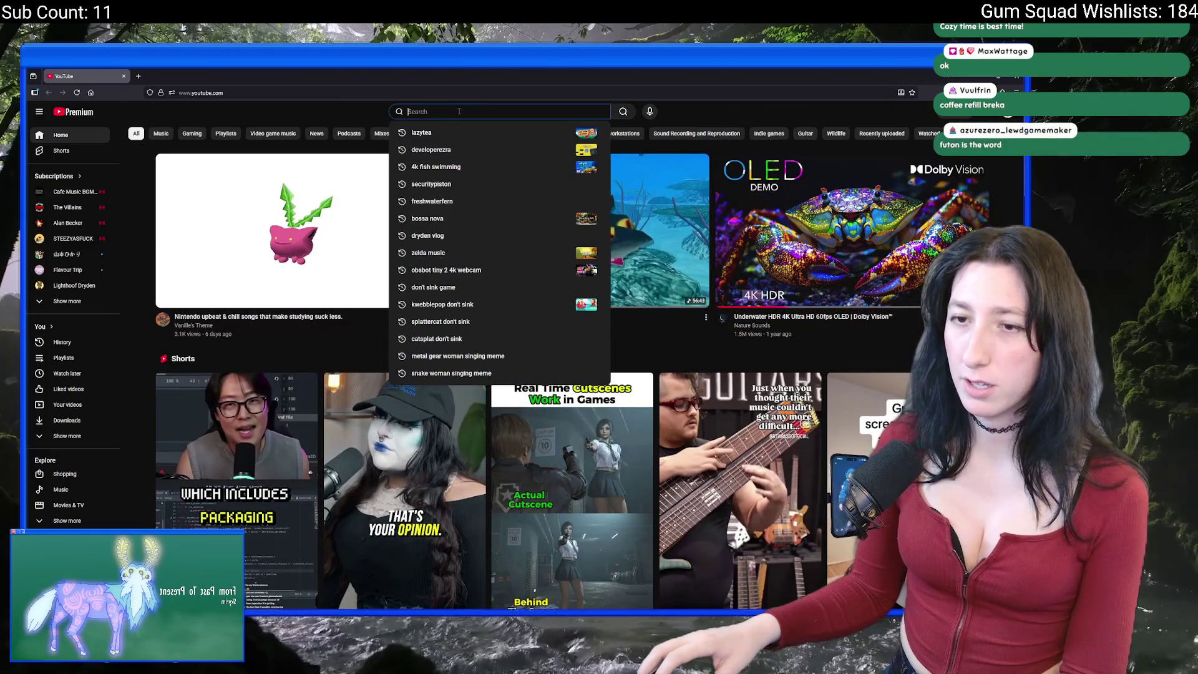
text(ishdk)
key(ctrl+a)
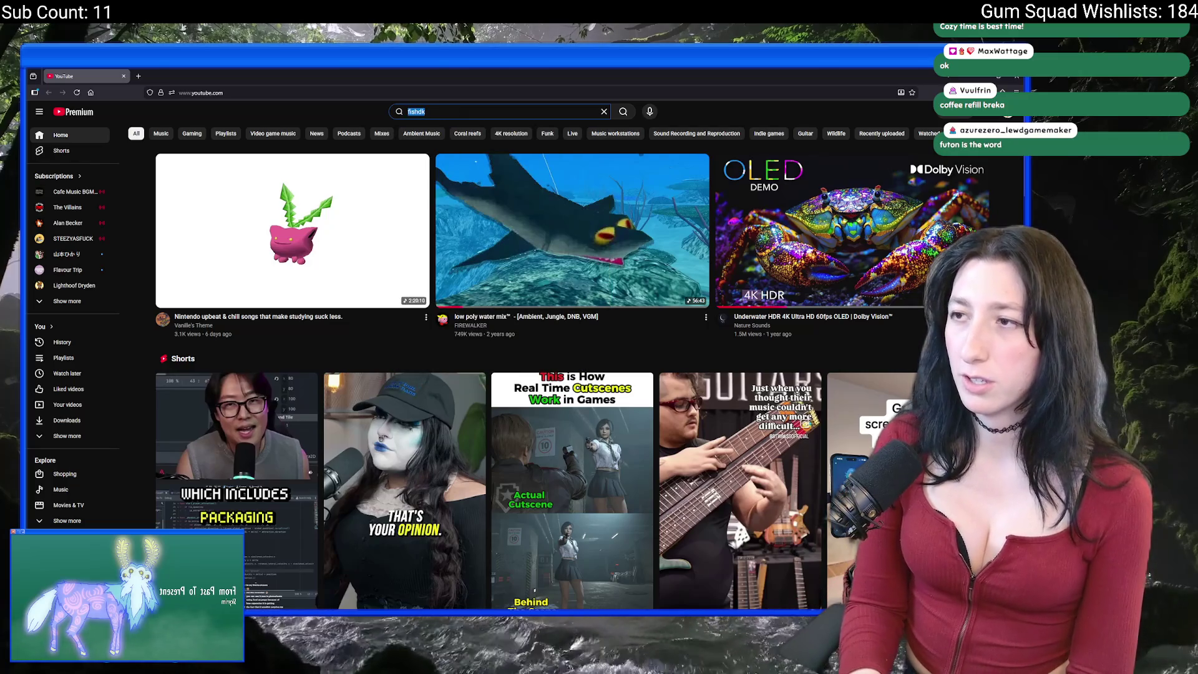
text(fish swimming)
key(Return)
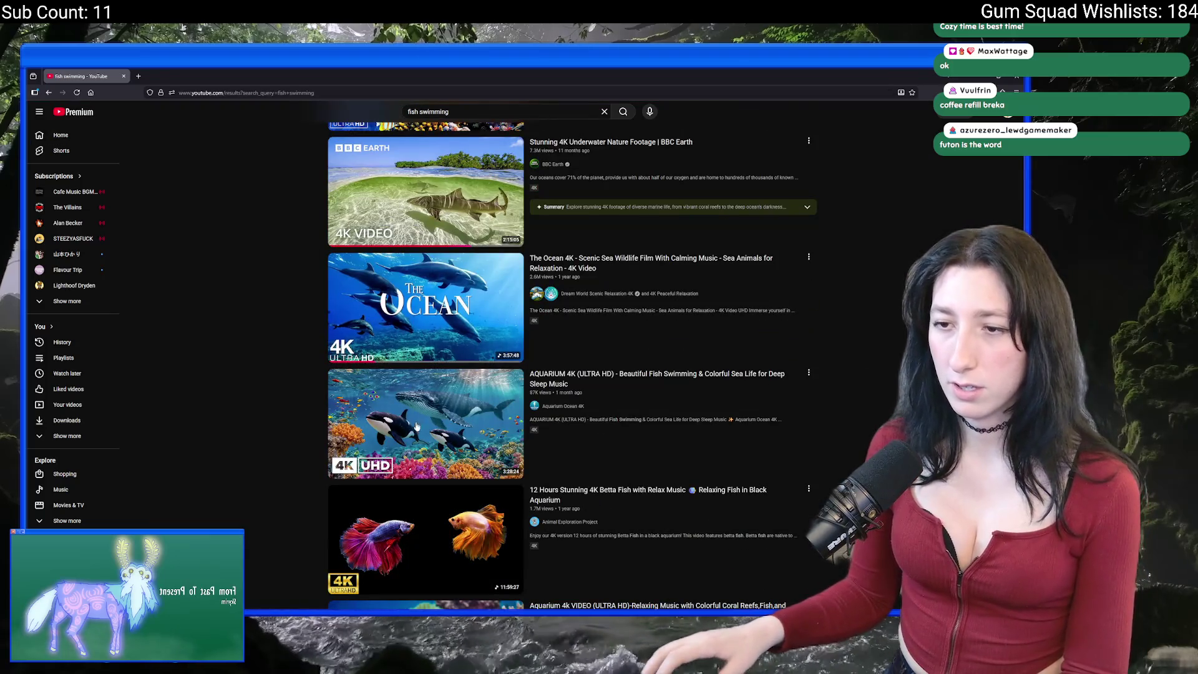
click(414, 431)
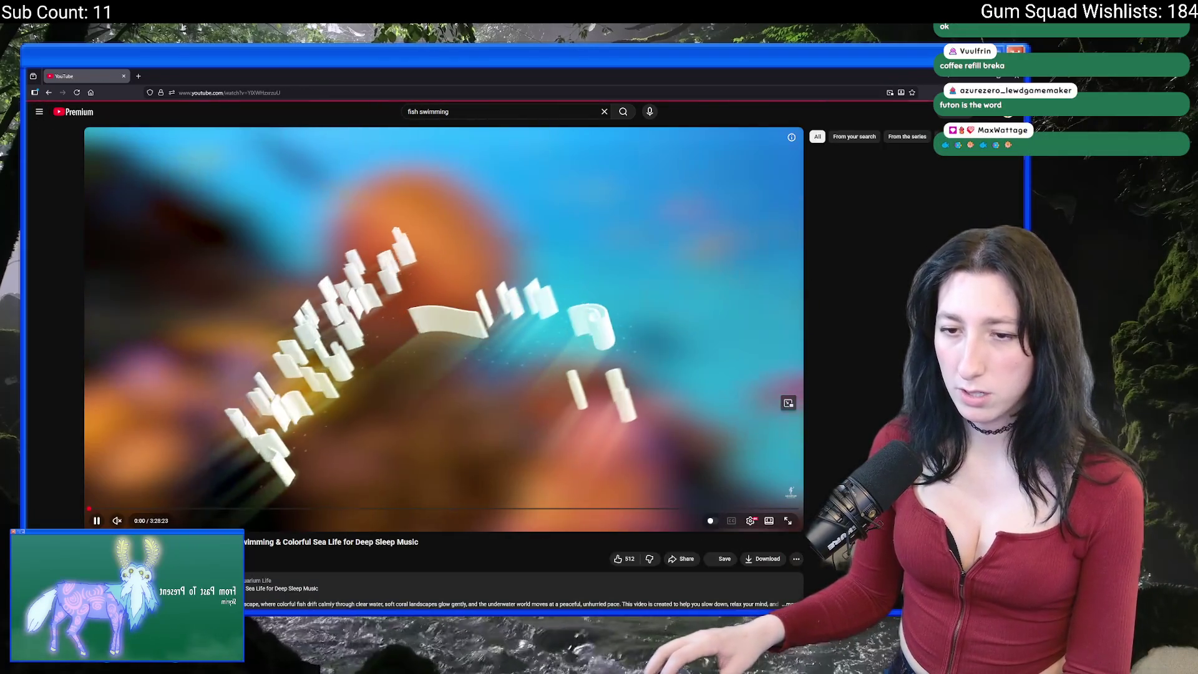
Watch the aquarium video fullscreen, then exit fullscreen with Esc.
key(f)
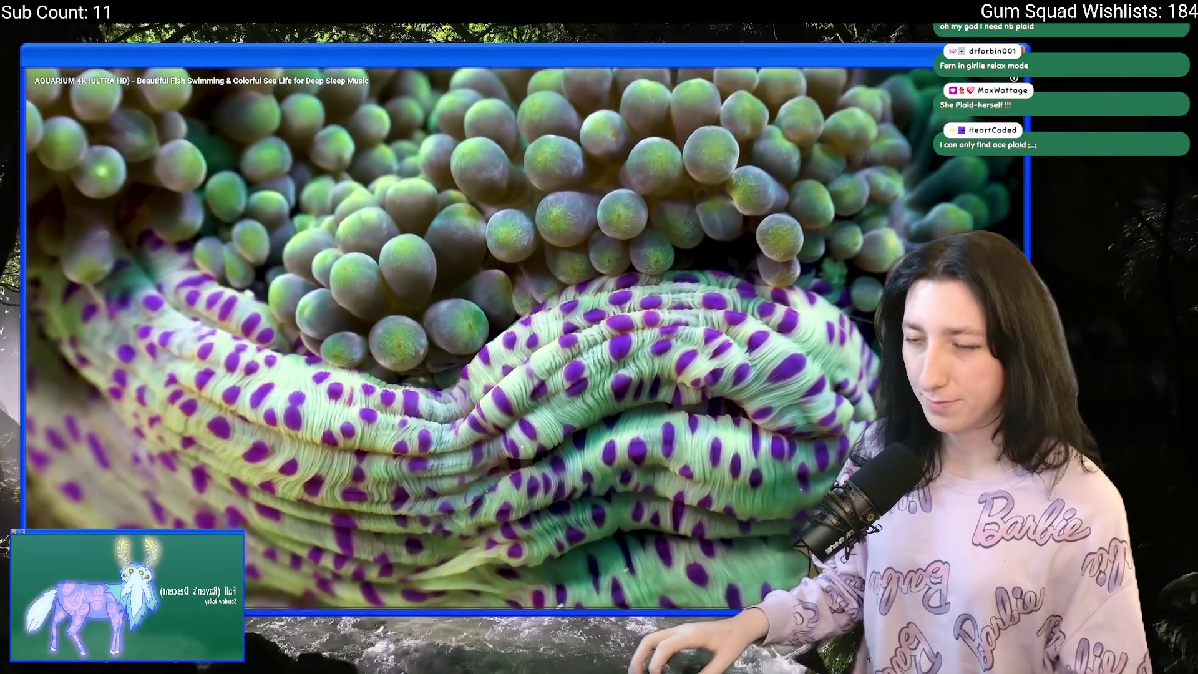
key(Escape)
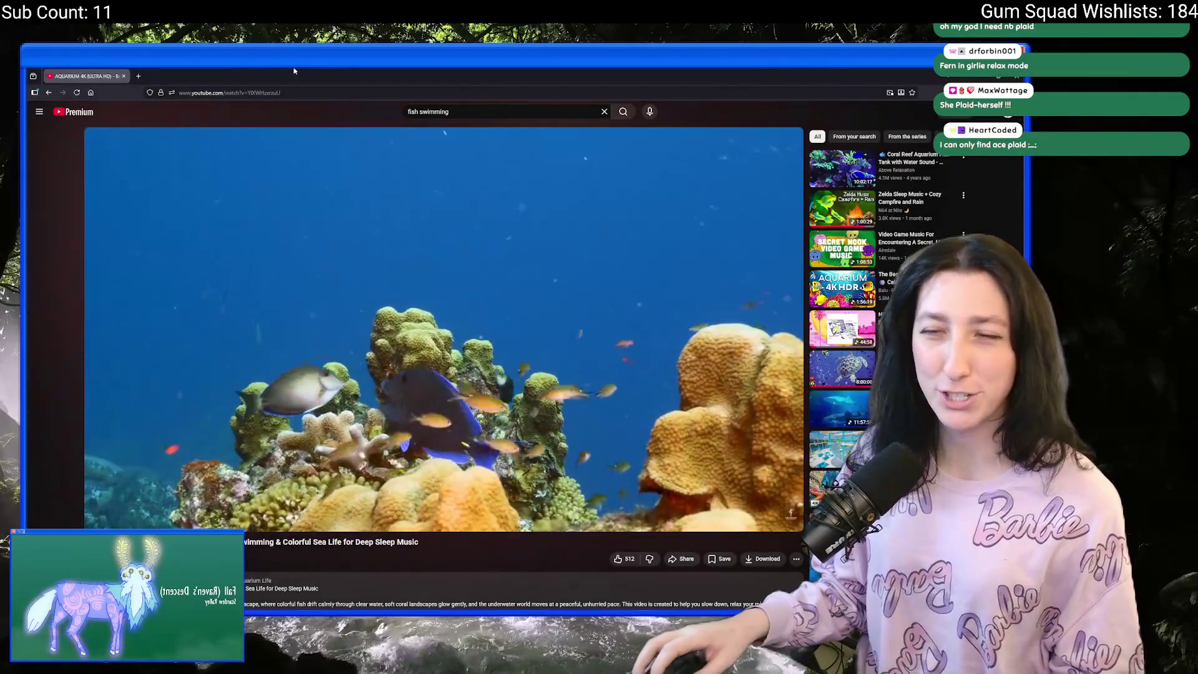
Restore the browser, open an image in Aseprite and pan it, then return to GameMaker.
double_click(351, 71)
key(alt+Tab)
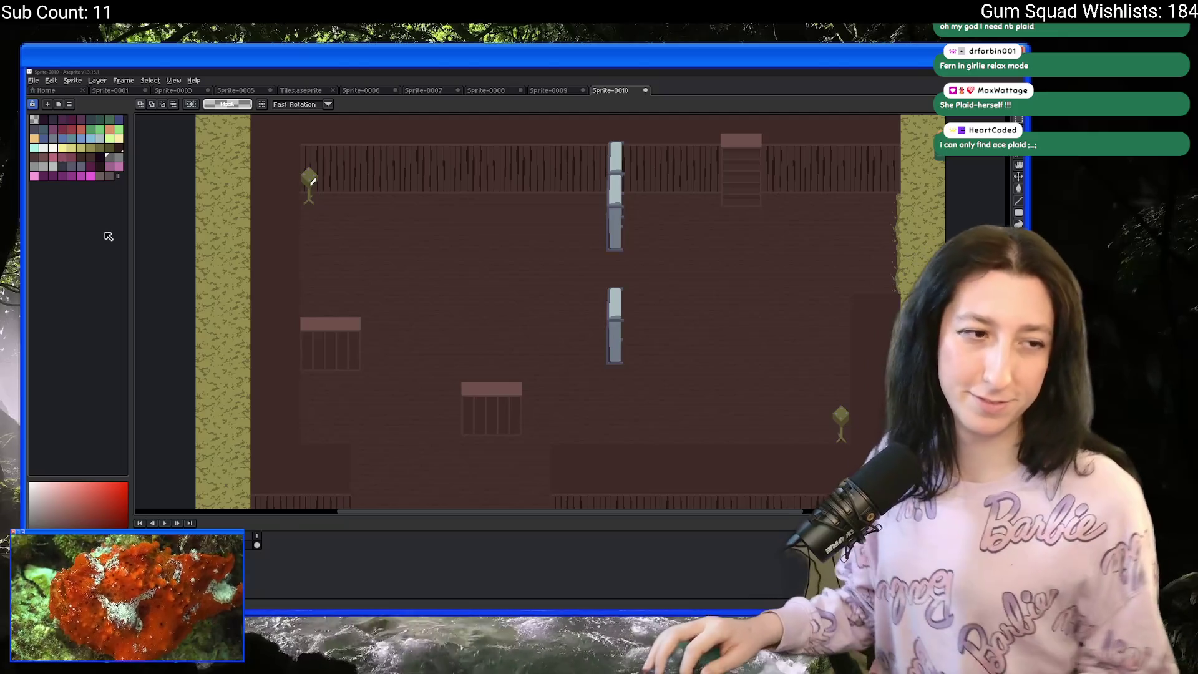
scroll(365, 263, up, 2)
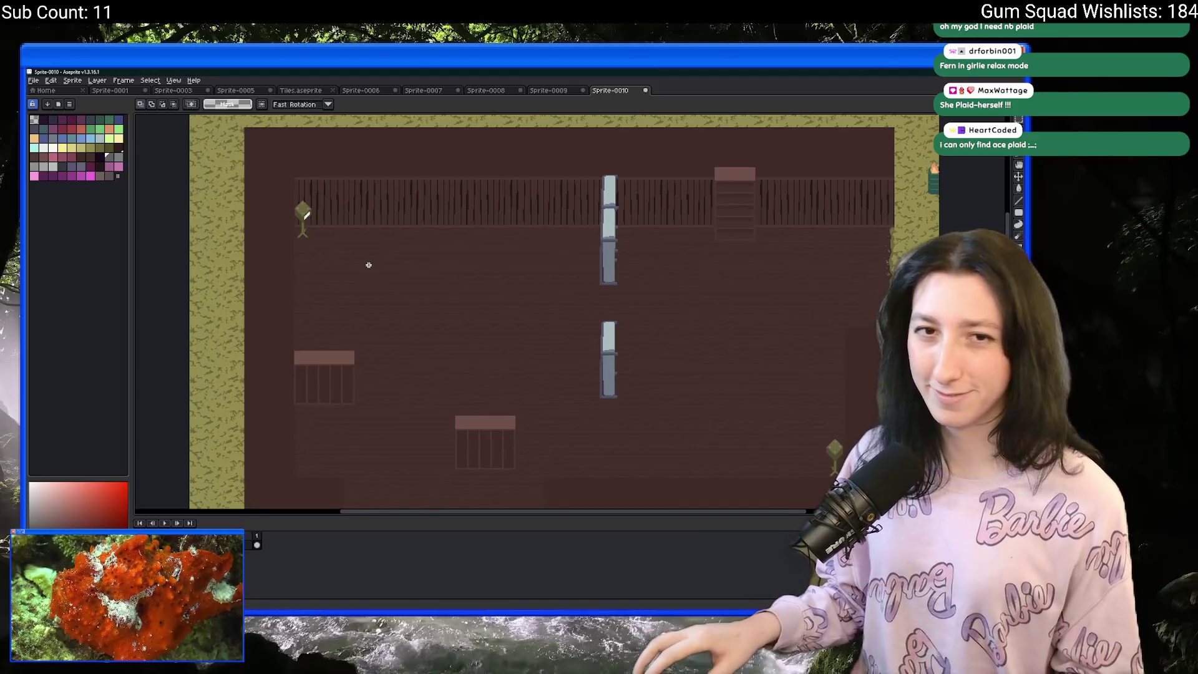
key(ctrl+o)
double_click(381, 245)
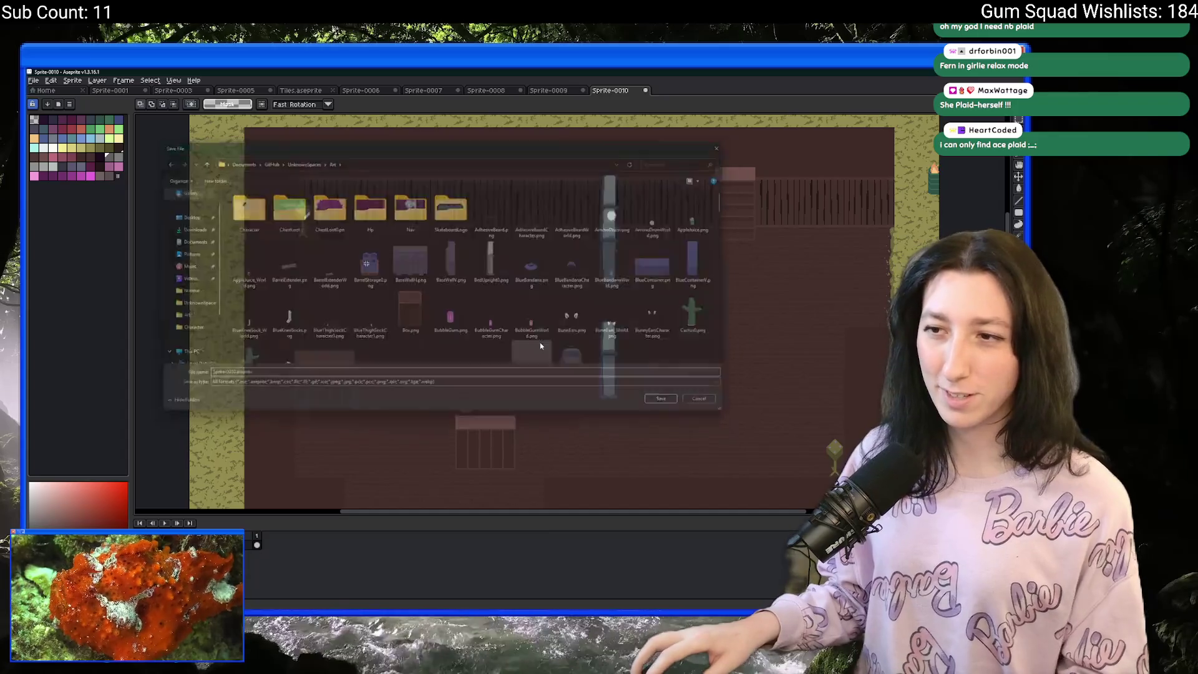
drag(478, 299, 446, 286)
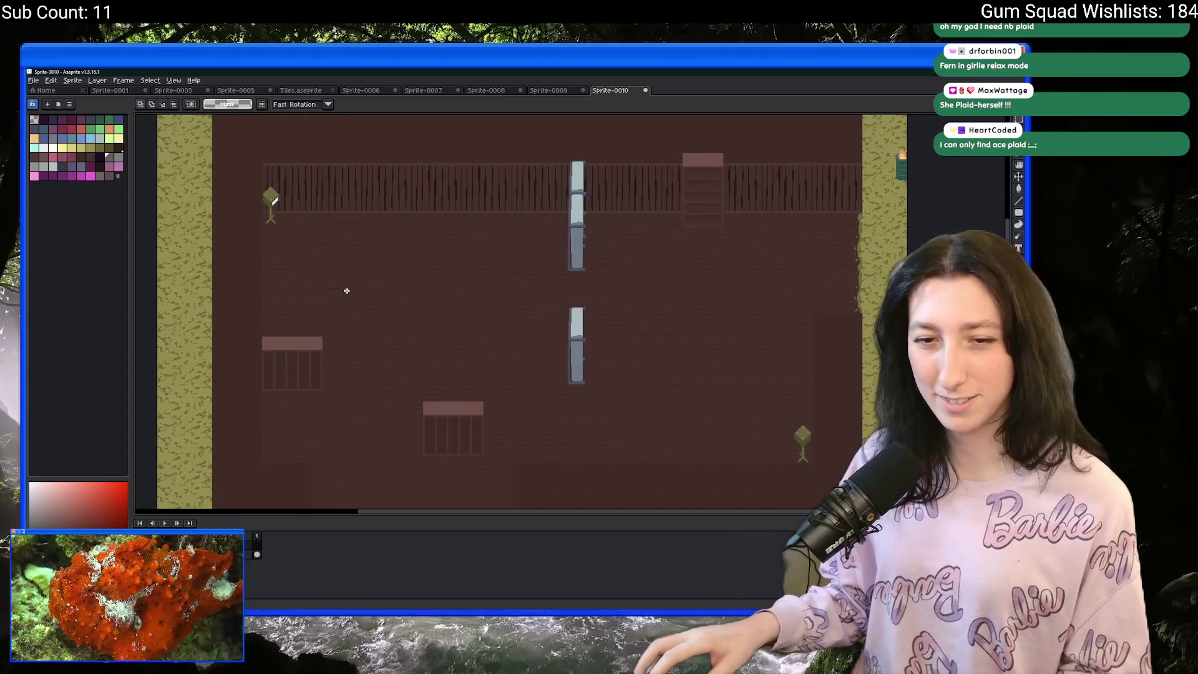
key(alt+Tab)
key(alt+Tab)
key(alt+Tab)
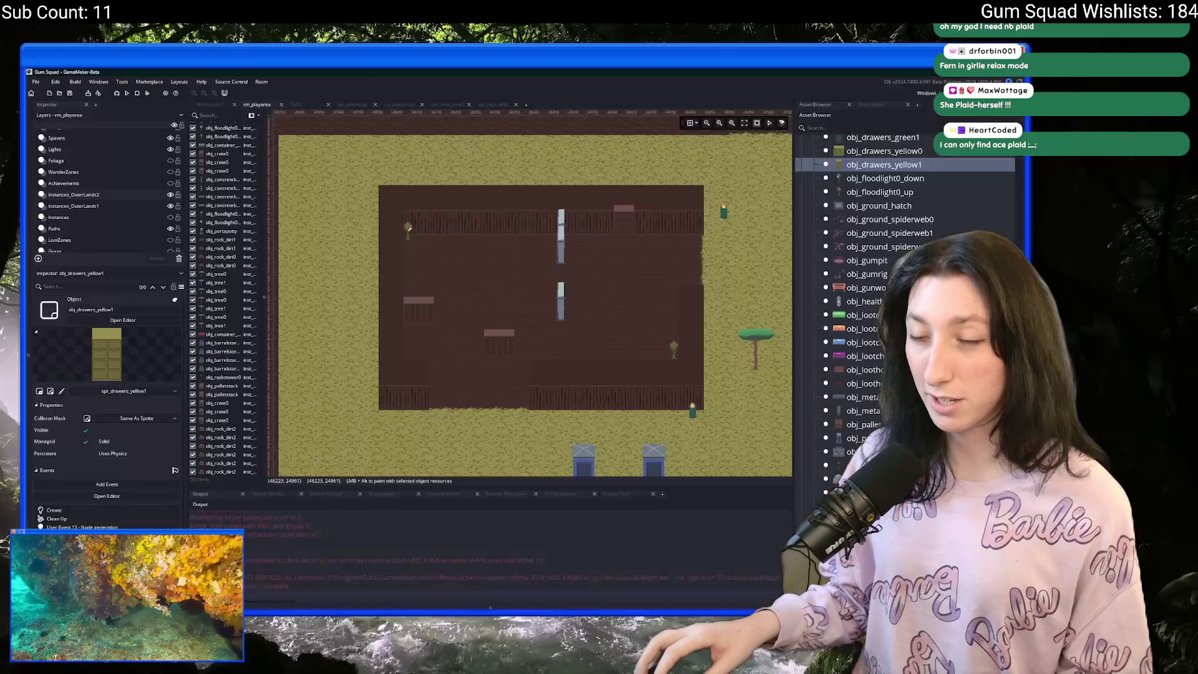
scroll(506, 352, up, 2)
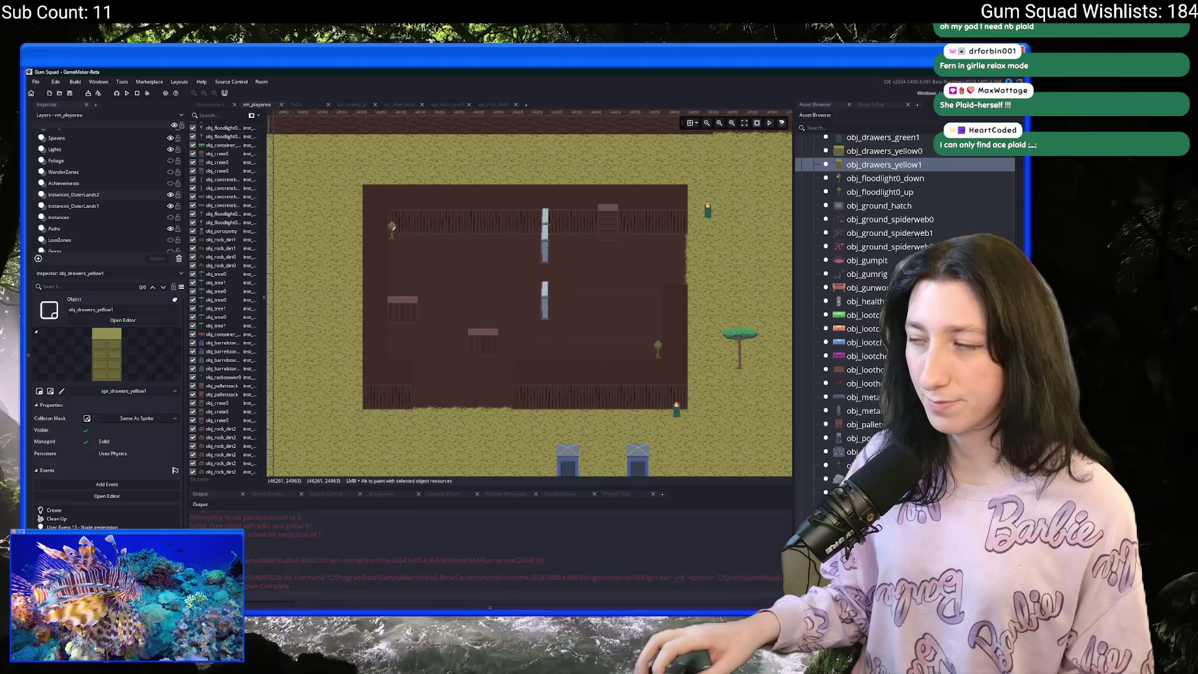
key(alt+Tab)
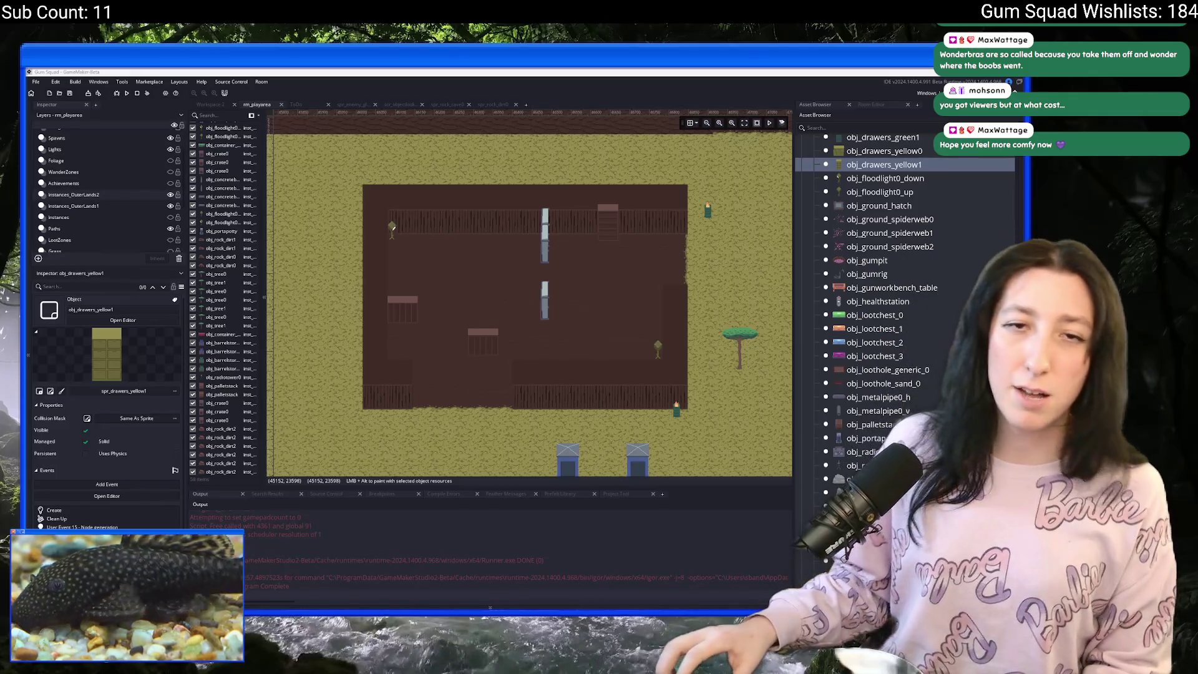
mouse_move(127, 599)
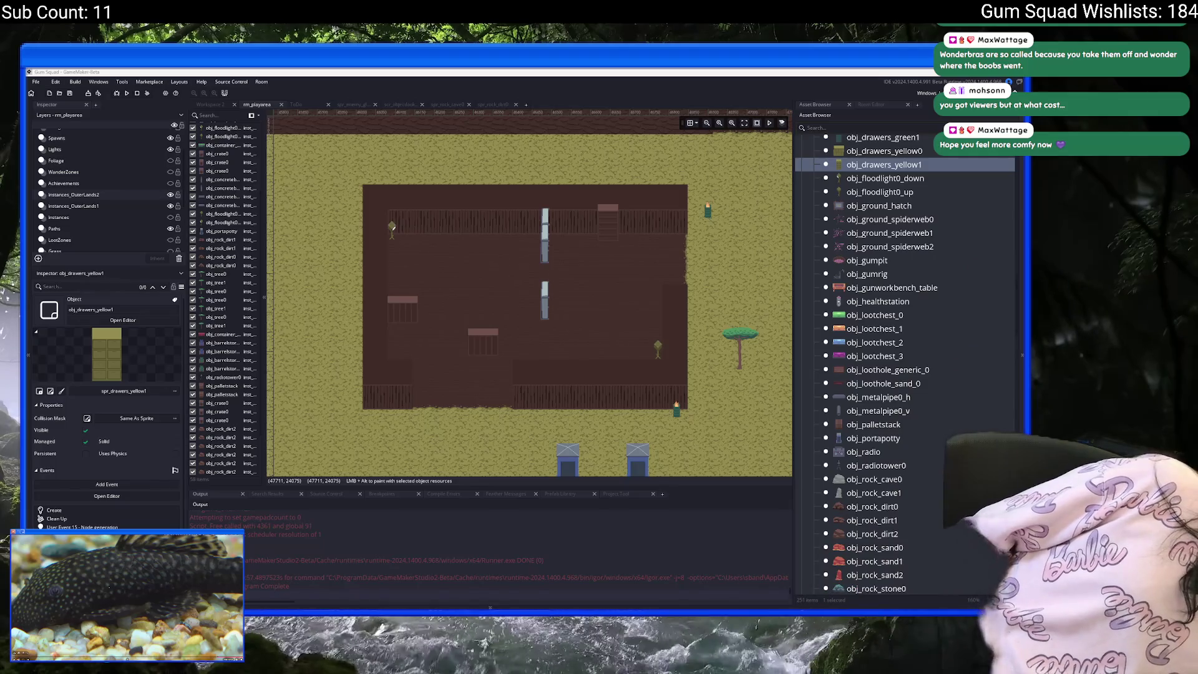
key(alt+Tab)
key(alt+Tab)
key(alt+Tab)
key(alt+Tab)
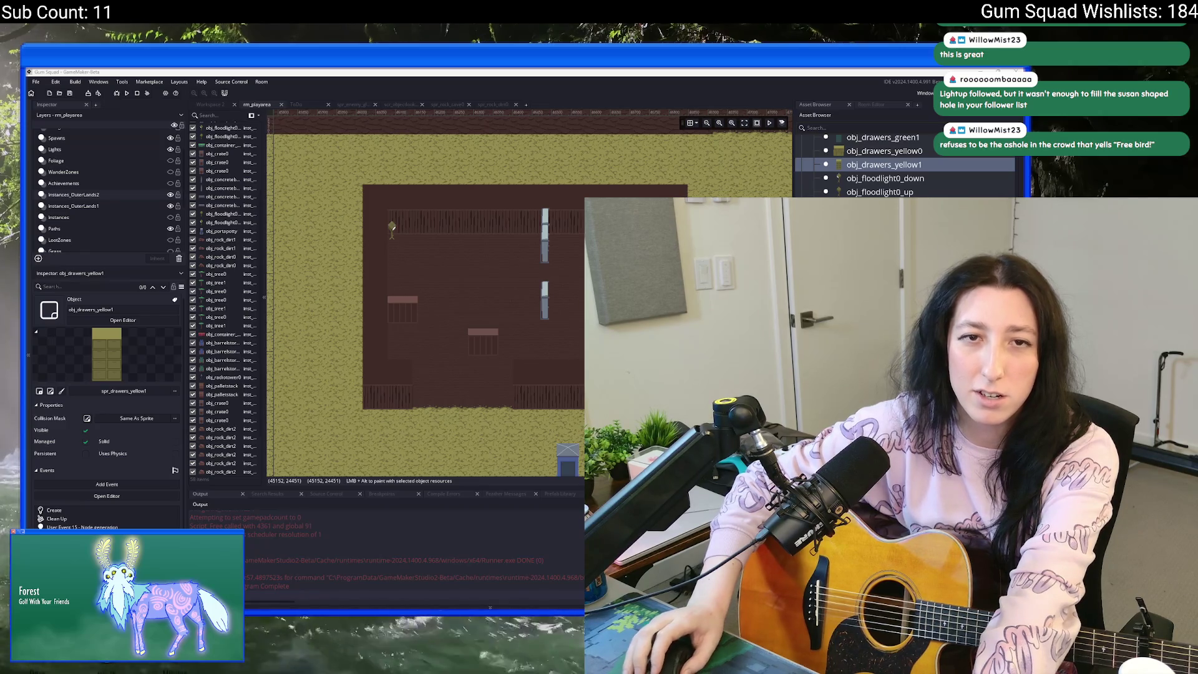
Bring the Ultimate Guitar 'Susan Strong' chord sheet in front of GameMaker.
key(alt+Tab)
scroll(485, 363, down, 2)
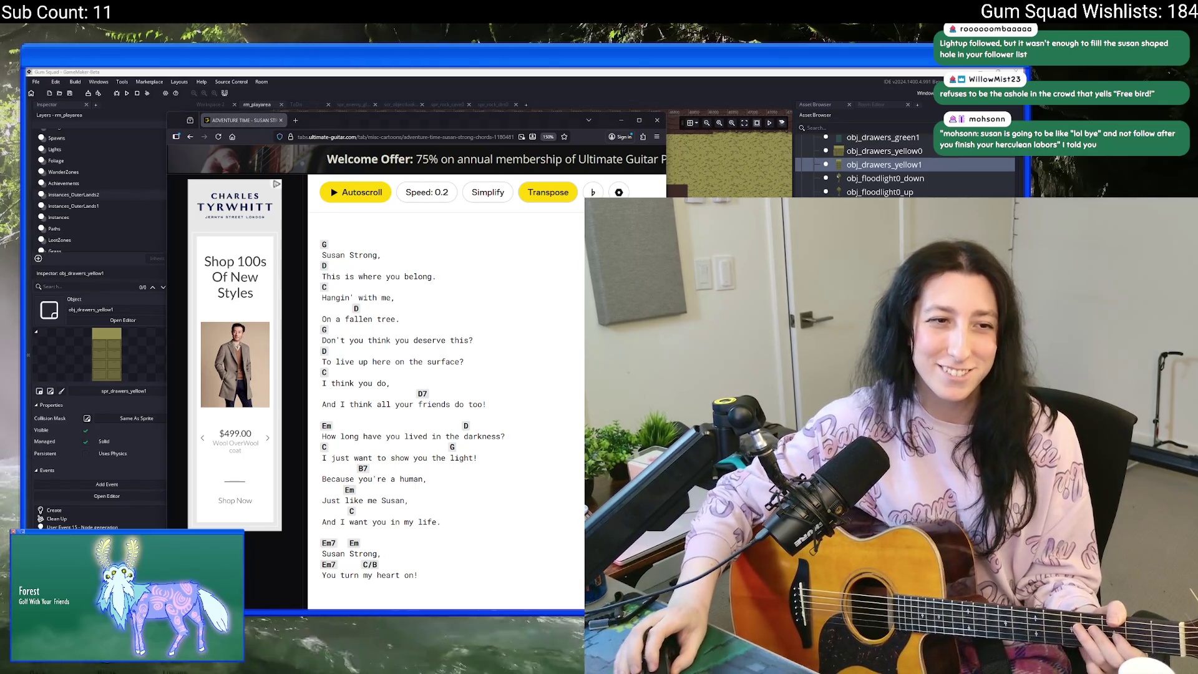
Close the chord sheet to return to GameMaker's rm_playarea room editor.
click(656, 119)
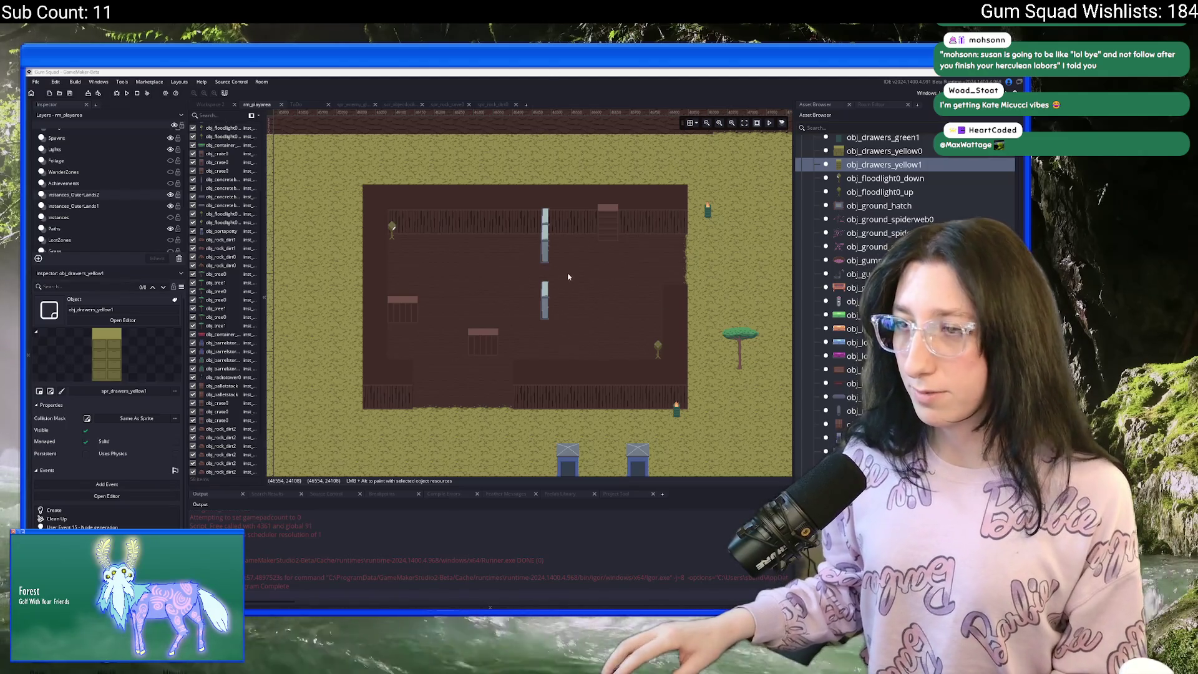
Place two obj_crate0 instances stacked one above the other against the back wall.
scroll(899, 164, up, 3)
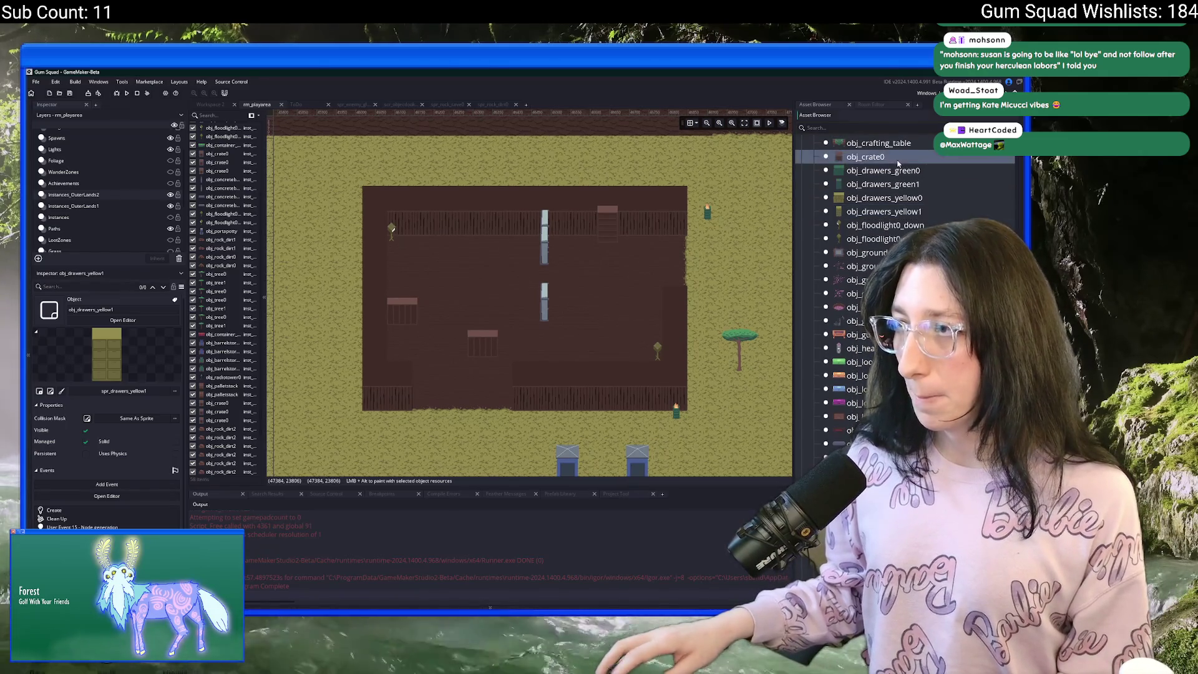
click(899, 156)
scroll(473, 259, up, 3)
alt+click(484, 249)
drag(492, 259, 478, 253)
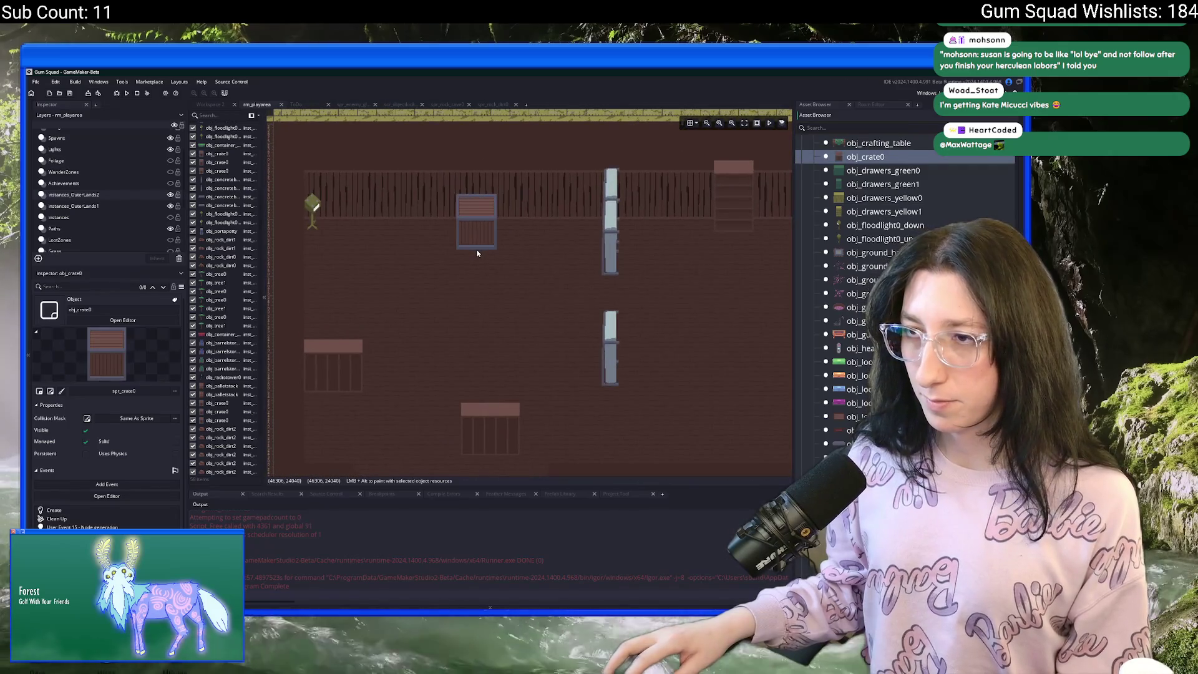
click(477, 253)
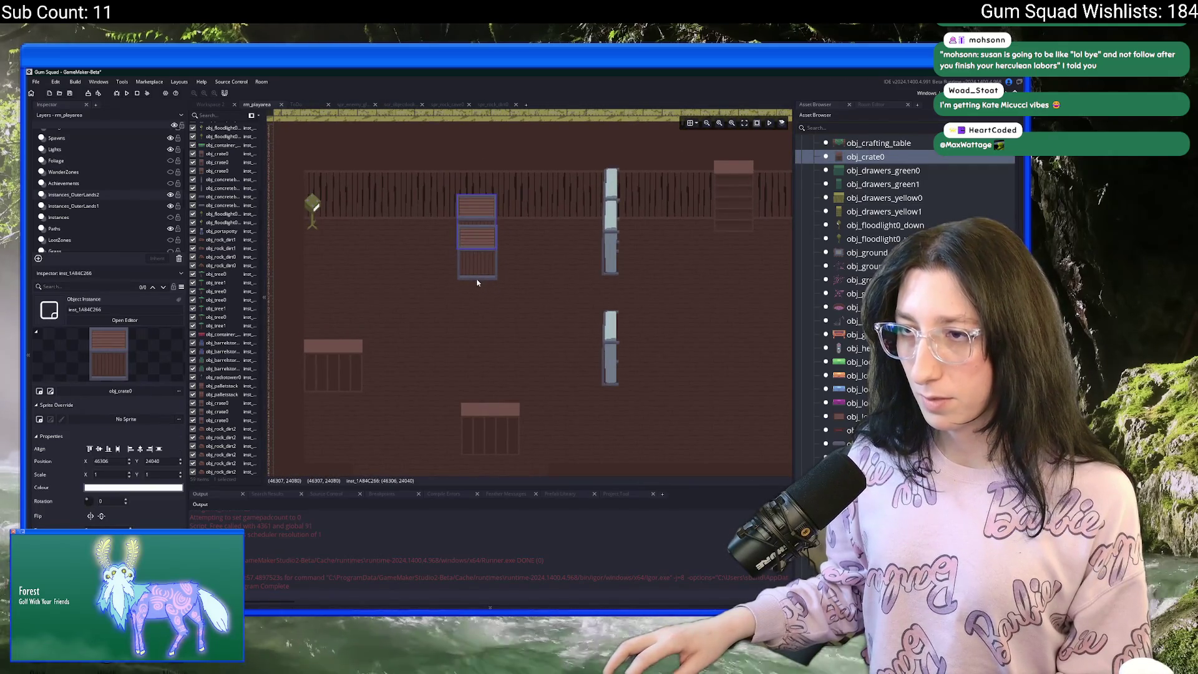
alt+click(477, 283)
Select both stacked crates and nudge them into line along the back wall.
scroll(484, 268, up, 1)
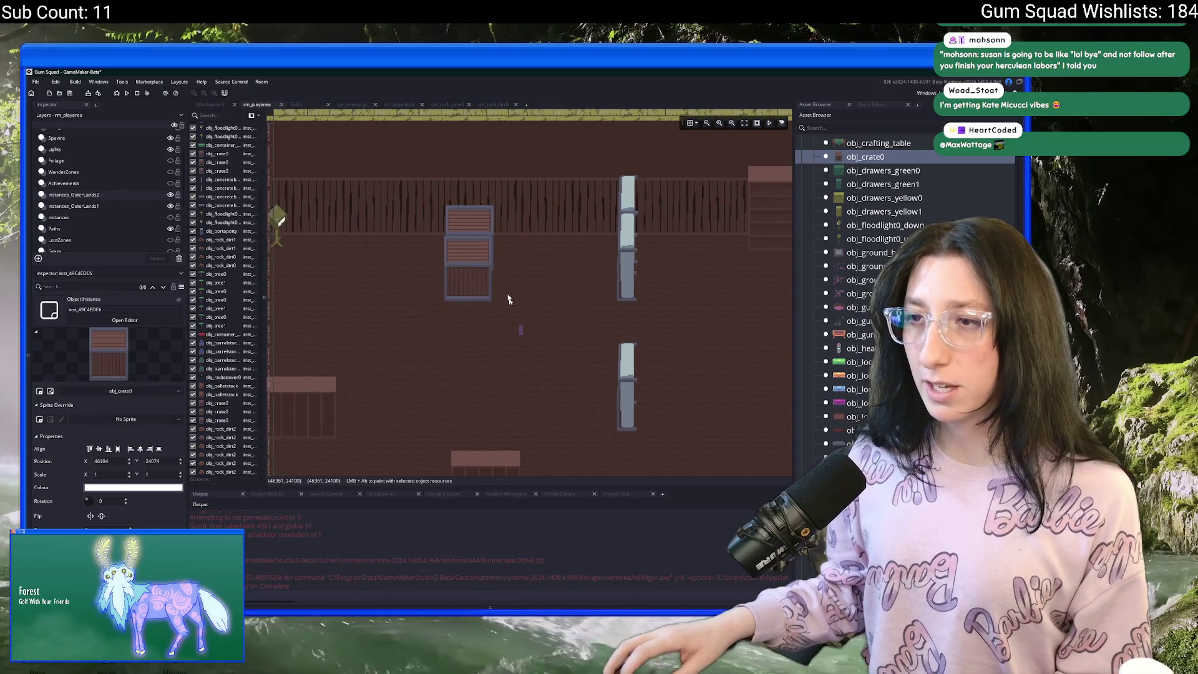
drag(509, 300, 440, 203)
scroll(452, 229, up, 2)
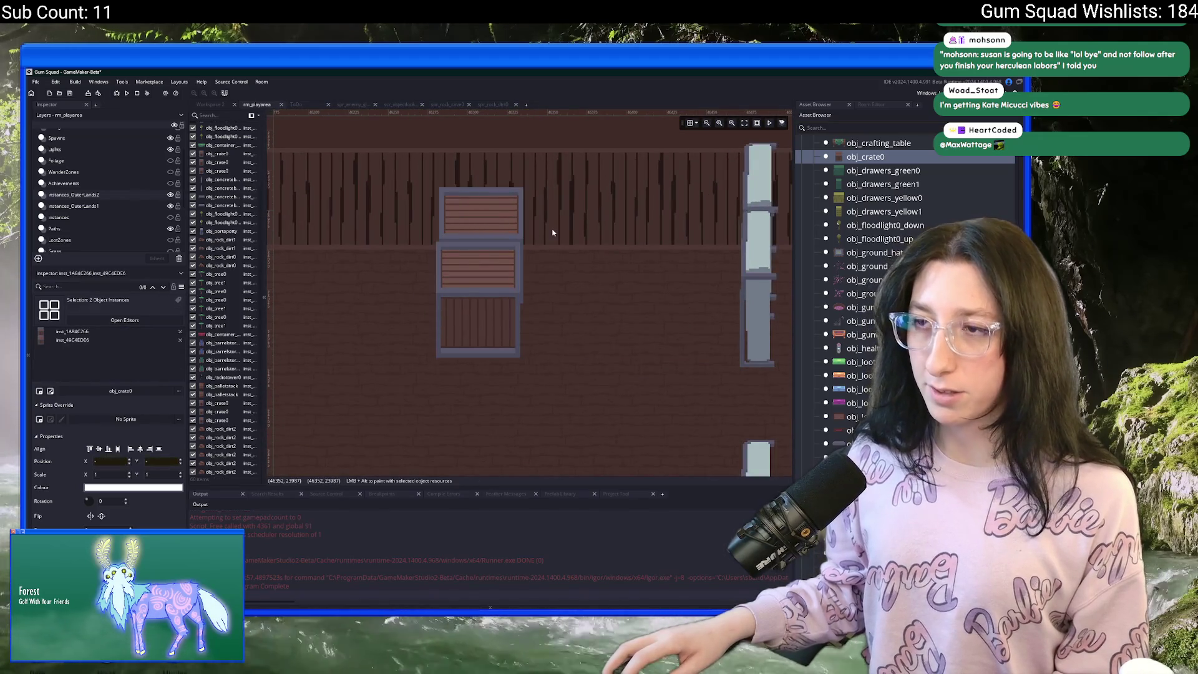
drag(472, 240, 473, 238)
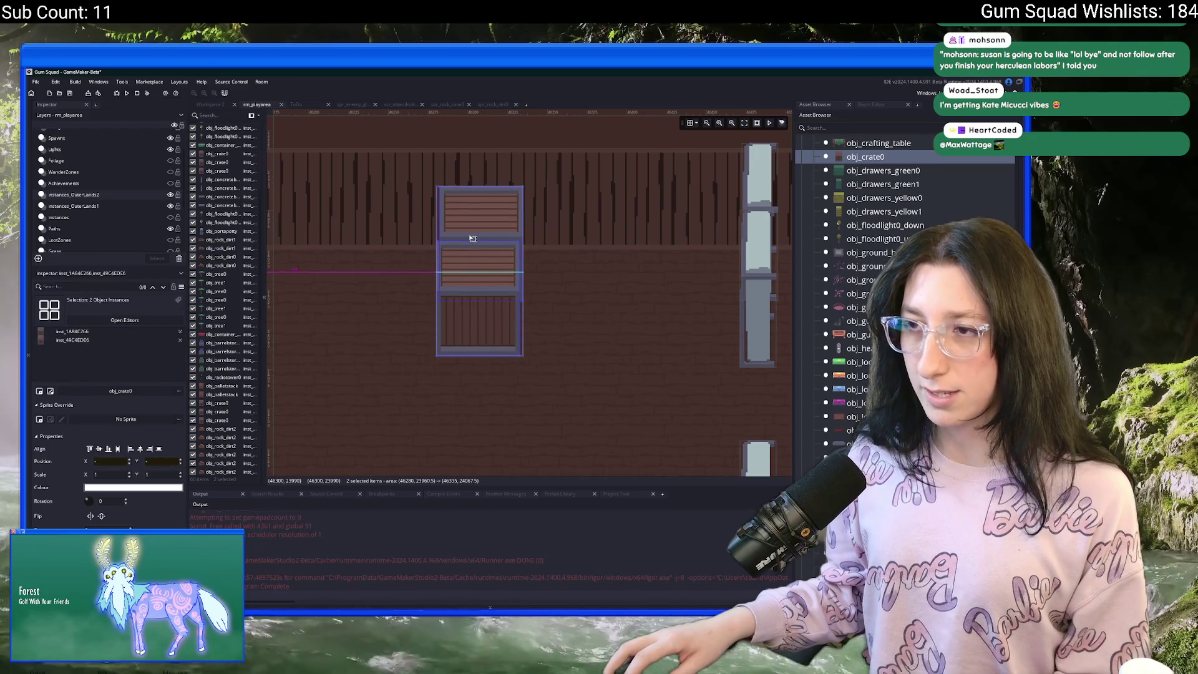
scroll(639, 283, down, 5)
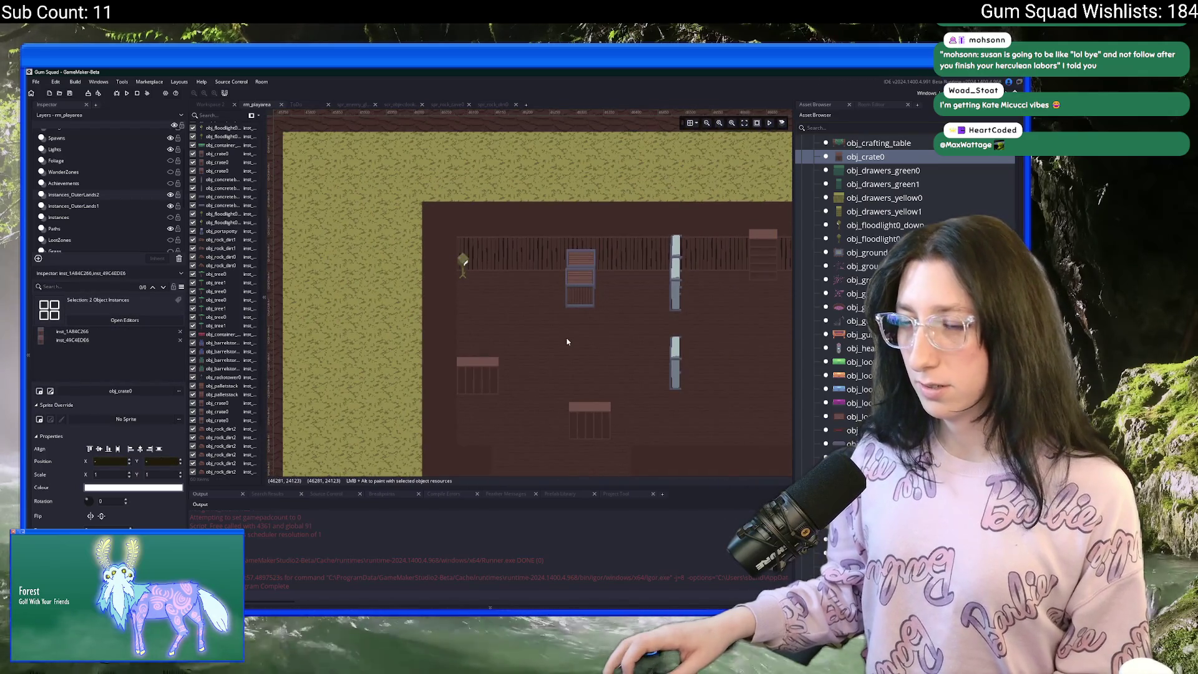
scroll(566, 341, up, 2)
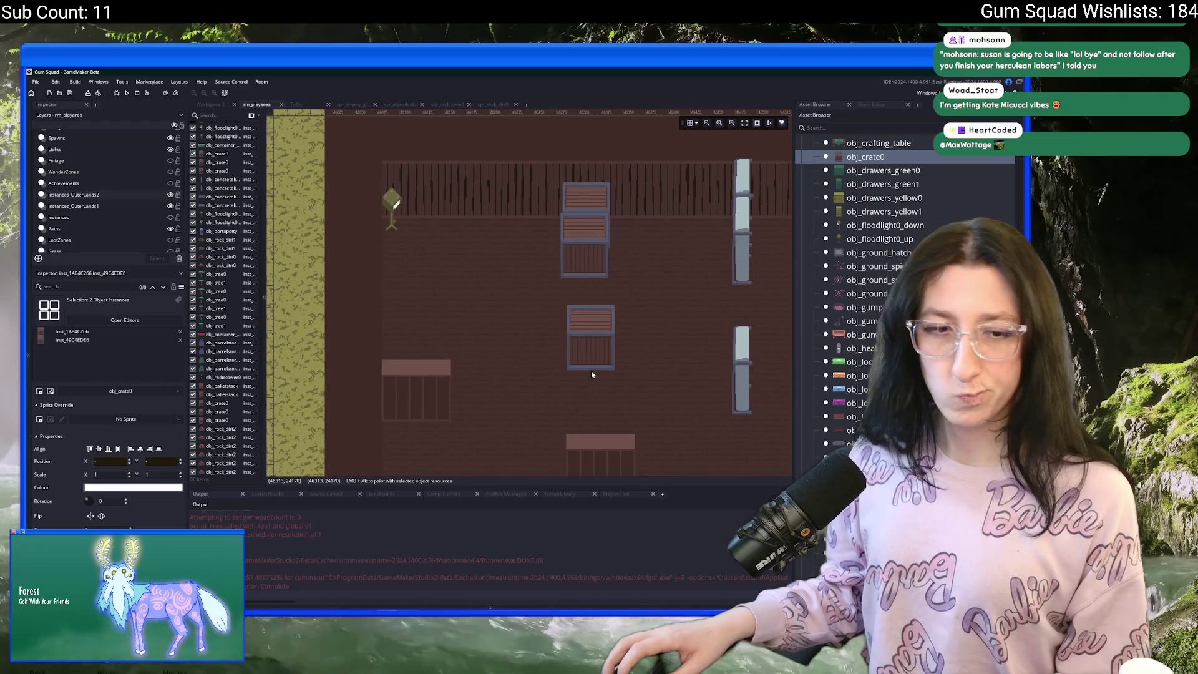
drag(593, 375, 503, 362)
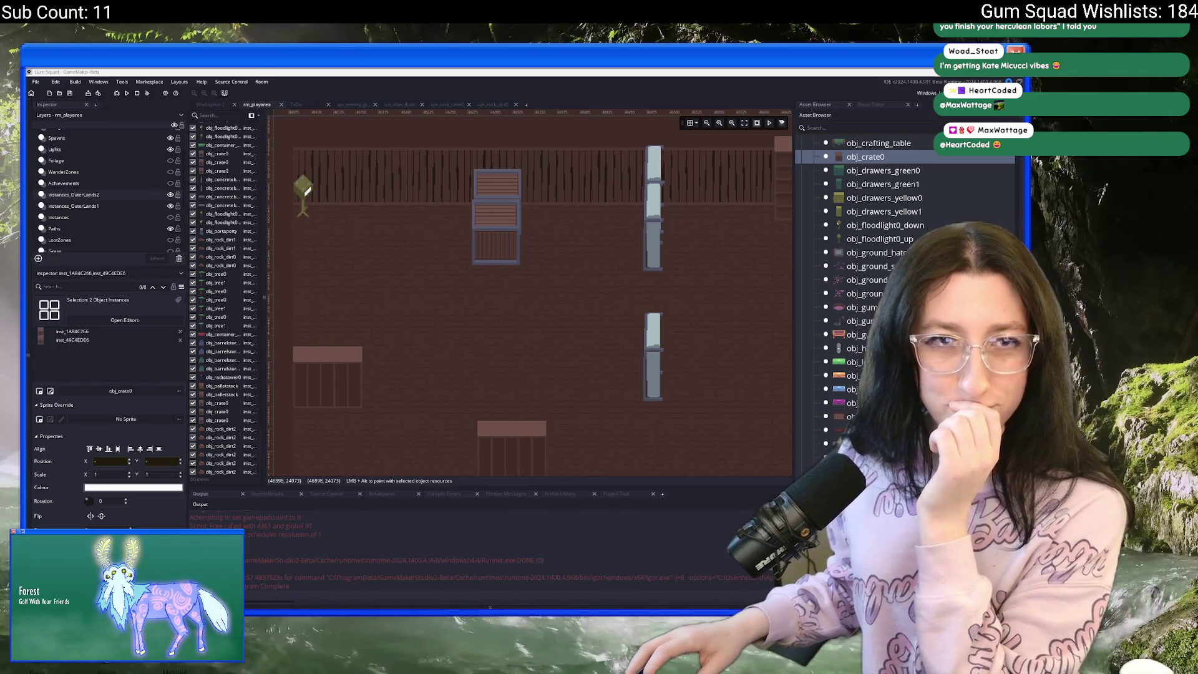
key(alt+Tab)
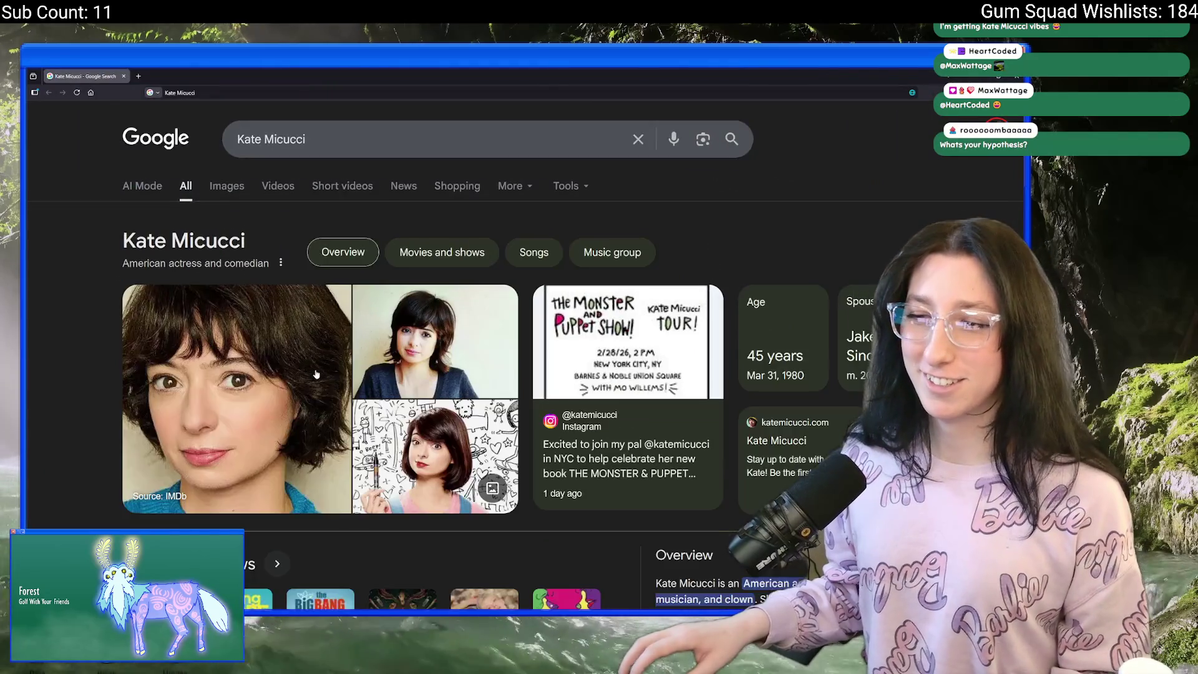
key(ctrl+minus)
key(ctrl+minus)
key(ctrl+minus)
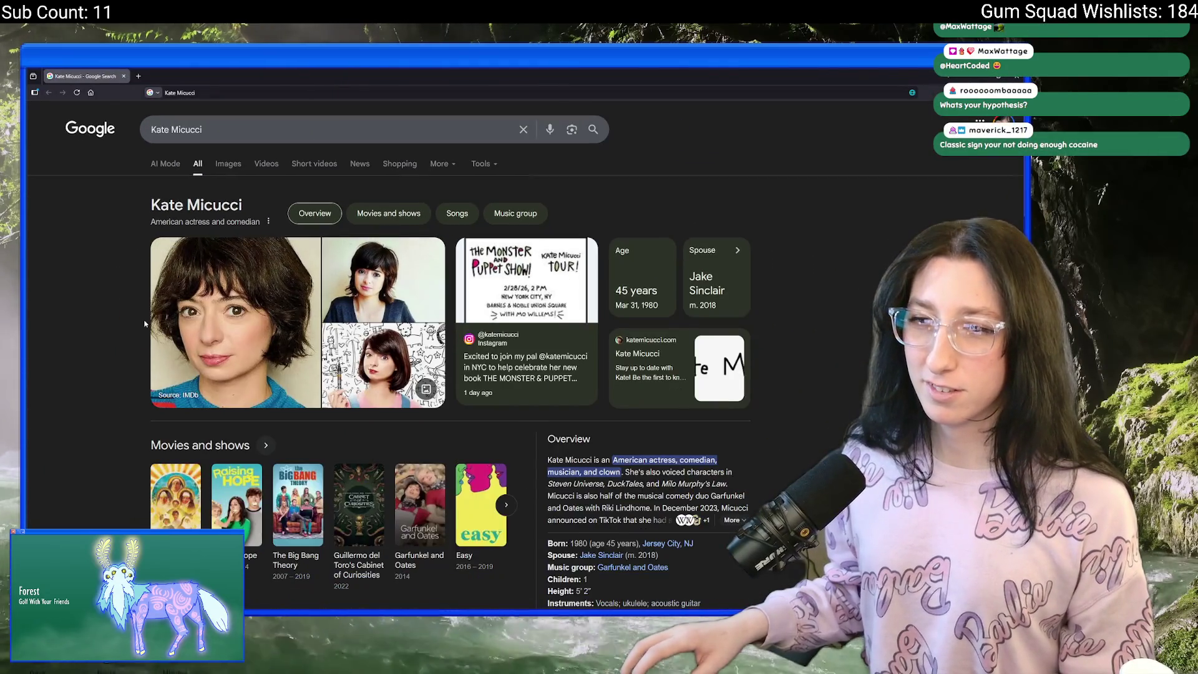
key(ctrl+minus)
key(ctrl+minus)
key(ctrl+minus)
key(ctrl+plus)
key(ctrl+plus)
key(ctrl+plus)
key(ctrl+minus)
key(ctrl+plus)
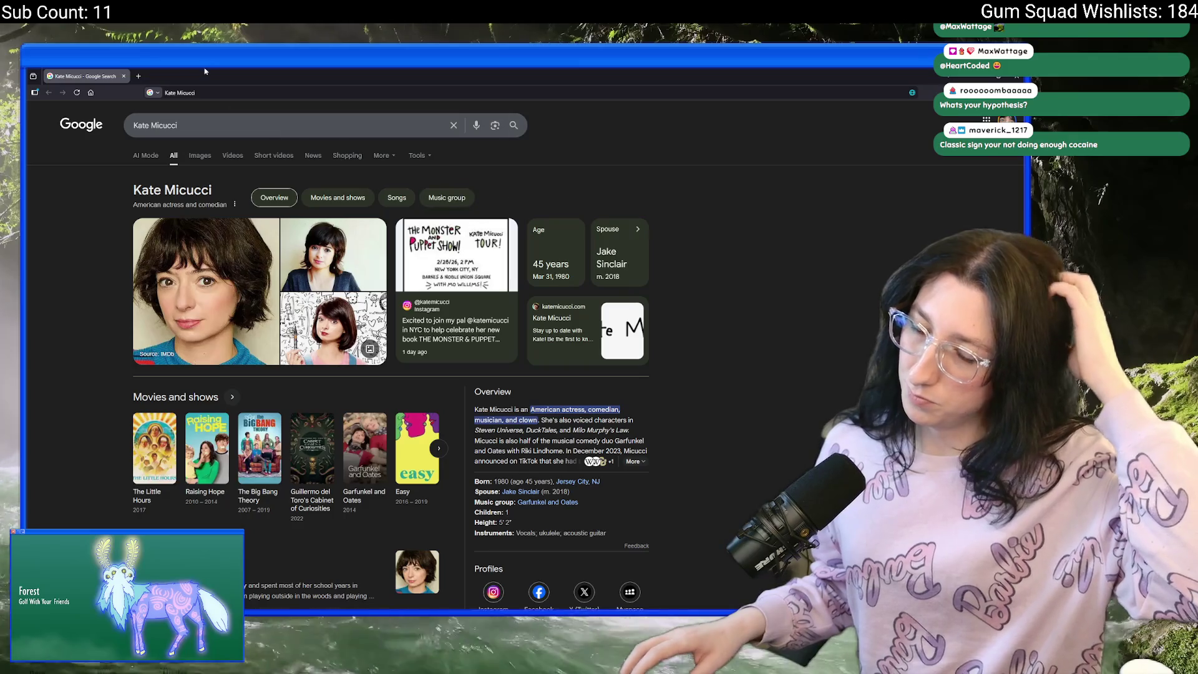
key(alt+Tab)
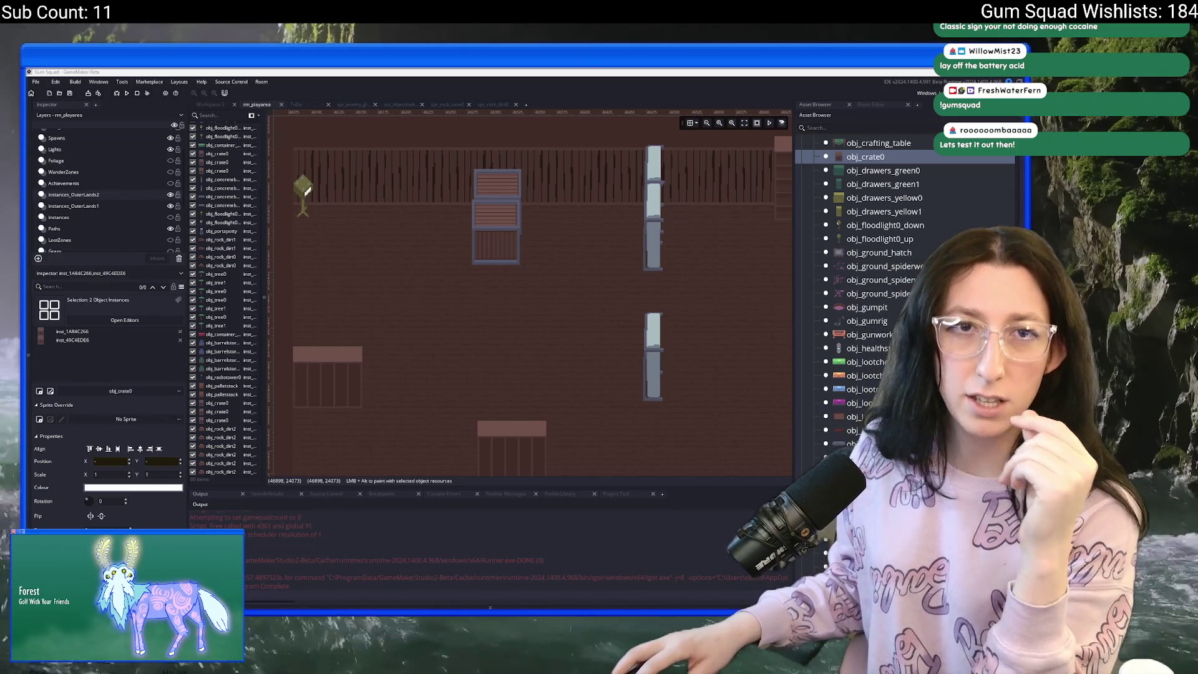
Bring the browser with Gum Squad's Steam store page to the front.
key(alt+Tab)
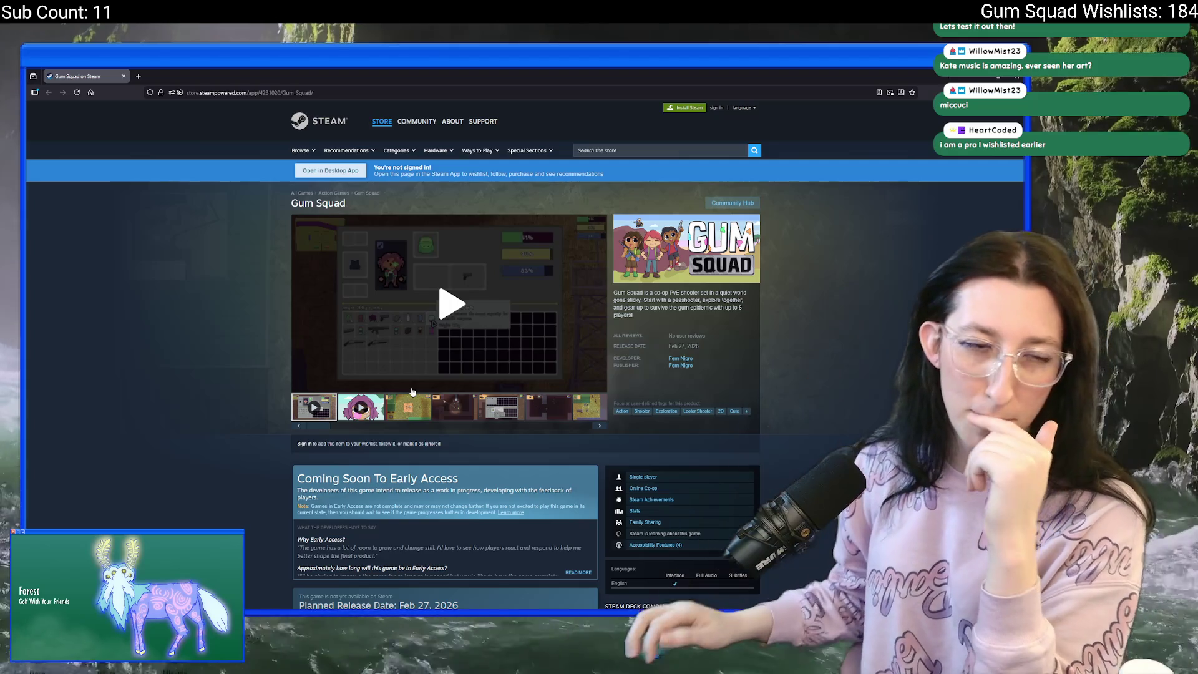
Glance over the Gum Squad Steam page, then close it to reveal GameMaker's rm_playarea.
scroll(525, 447, down, 3)
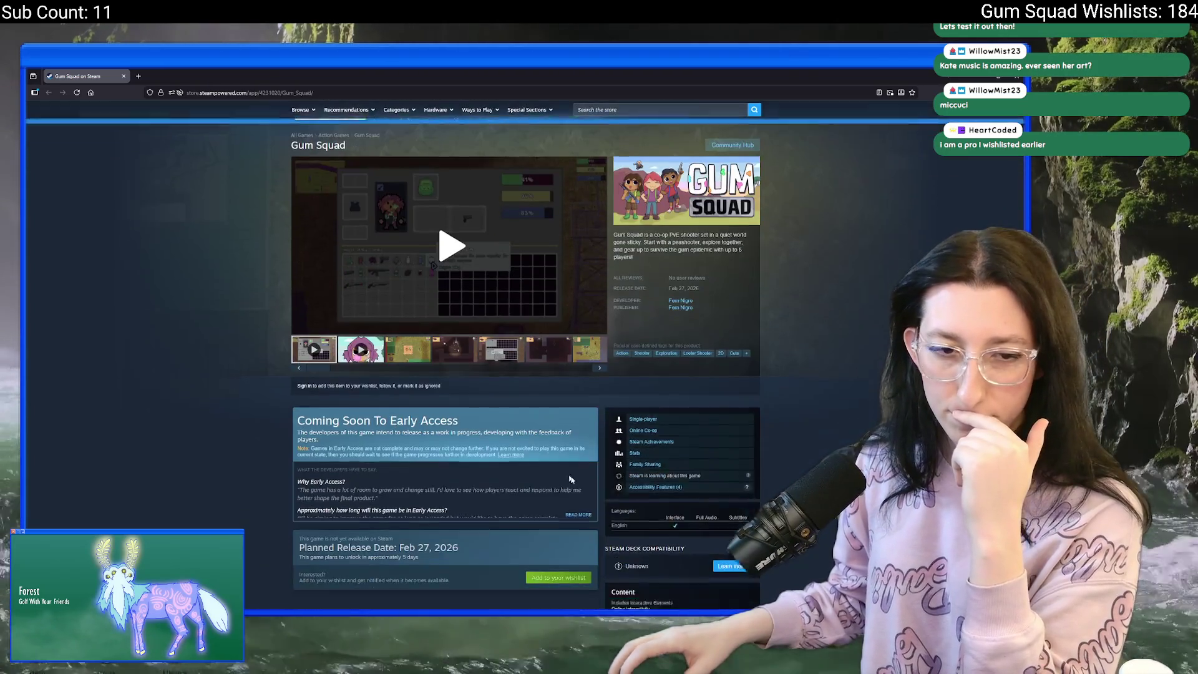
scroll(526, 447, up, 3)
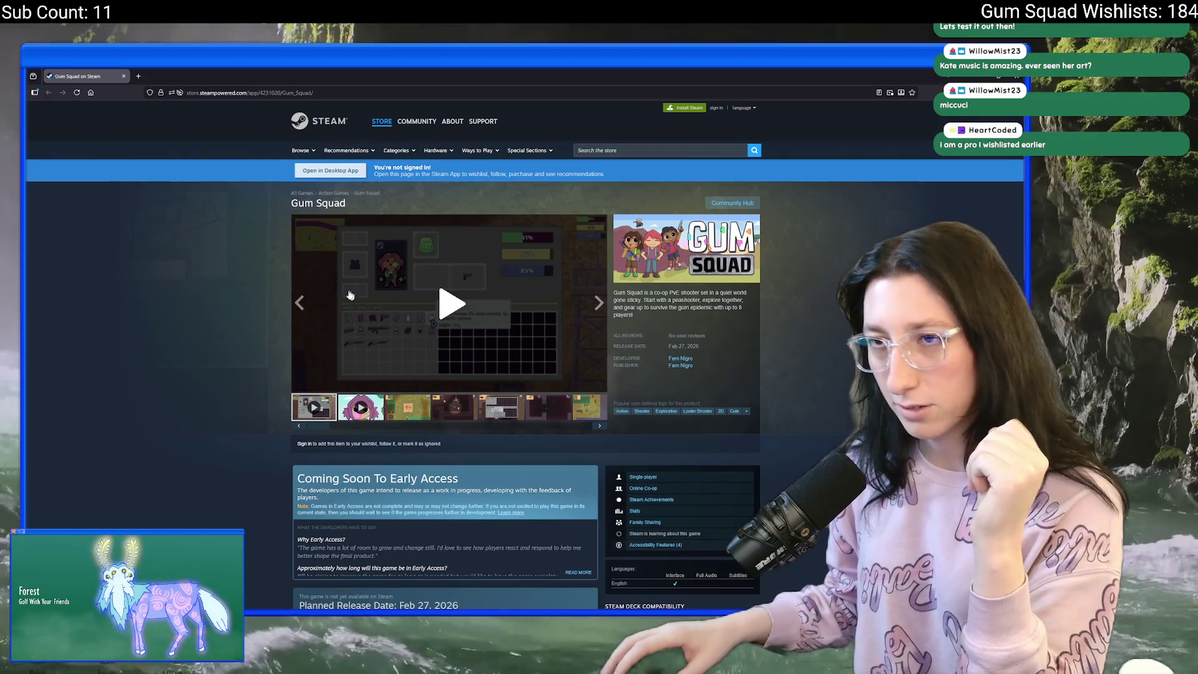
click(121, 77)
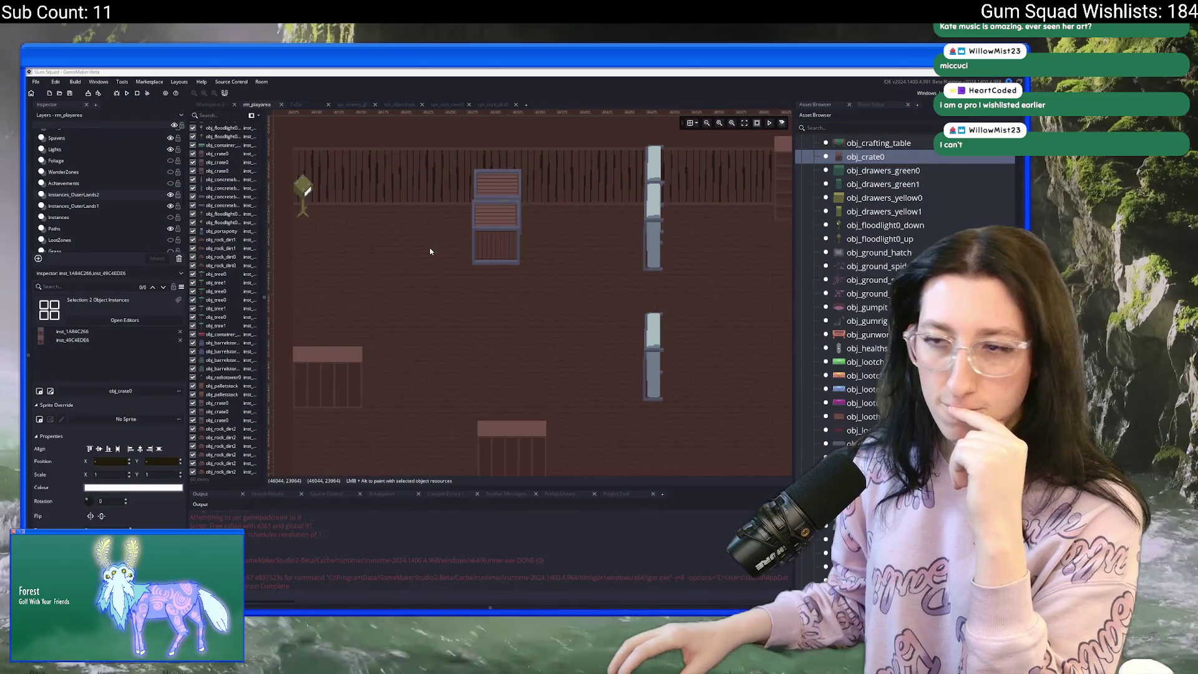
Move a single crate down beside the left-hand shelf.
drag(463, 279, 409, 151)
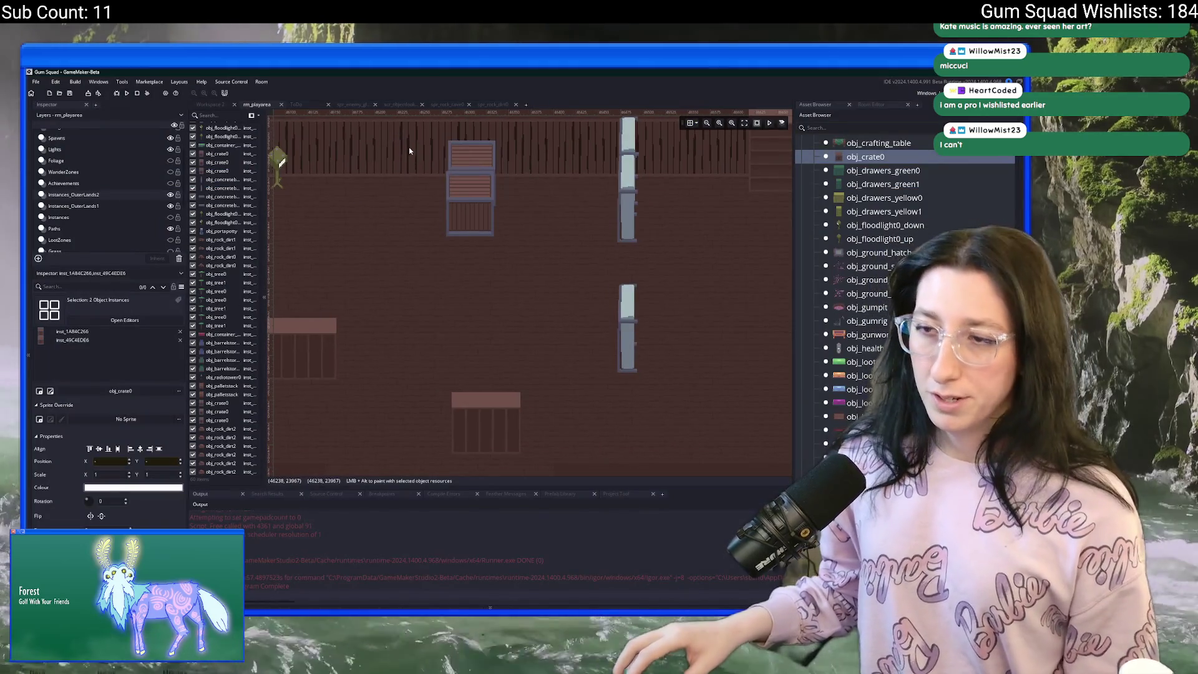
scroll(414, 244, up, 2)
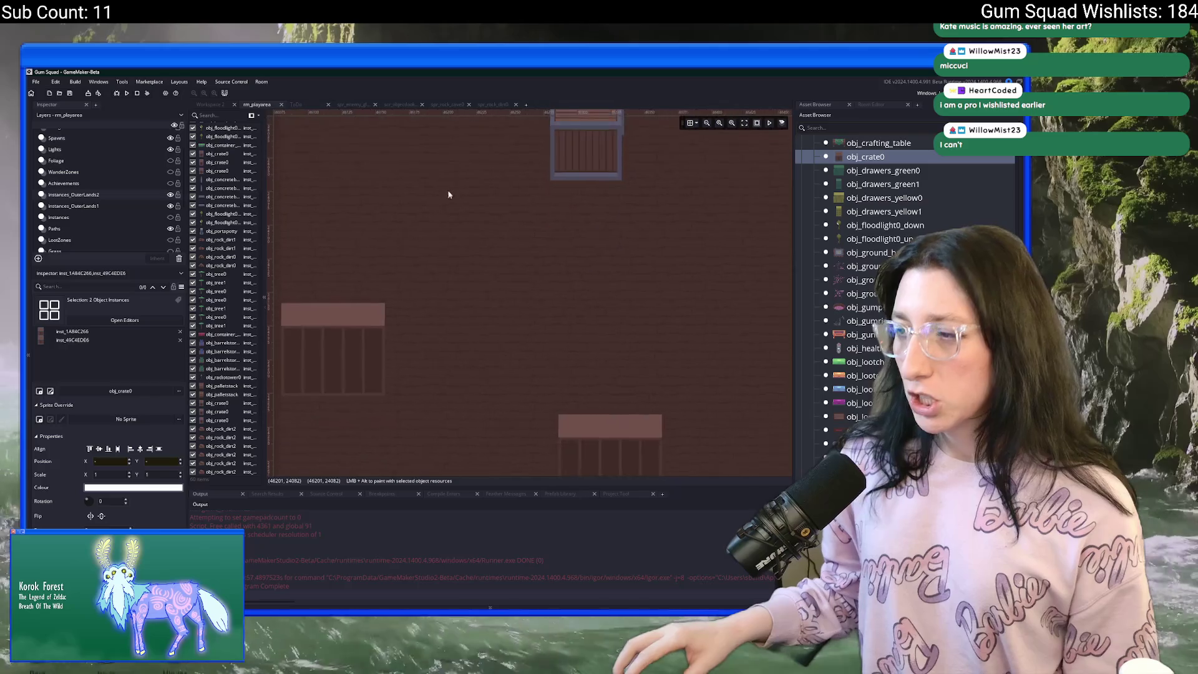
scroll(424, 259, down, 3)
scroll(429, 254, up, 3)
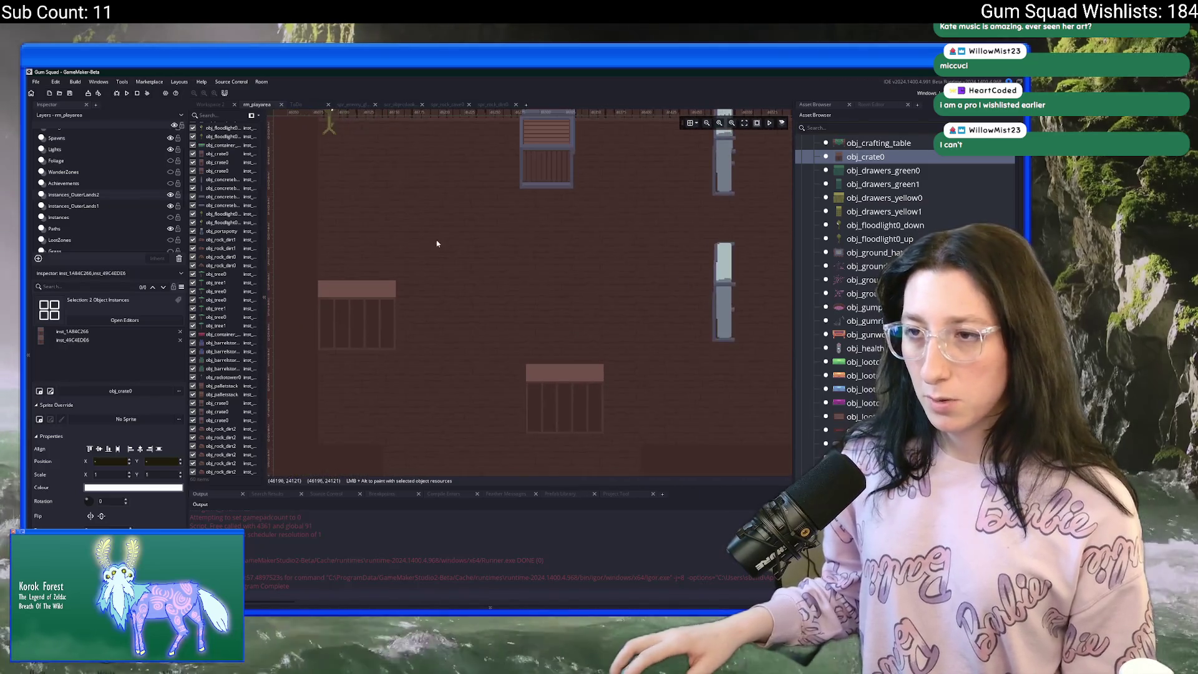
drag(409, 341, 403, 388)
click(403, 388)
Delete that crate so the left shelf stands empty, and recentre the wall.
scroll(524, 310, down, 1)
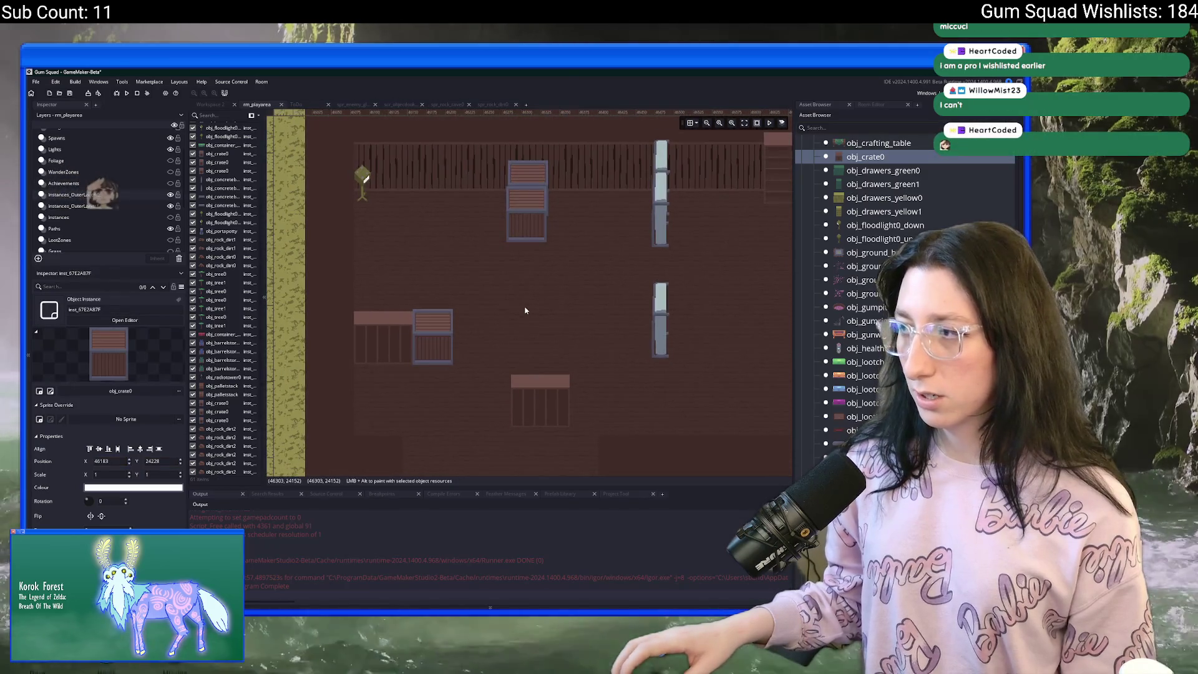
scroll(522, 309, up, 2)
scroll(517, 308, up, 3)
scroll(508, 289, down, 5)
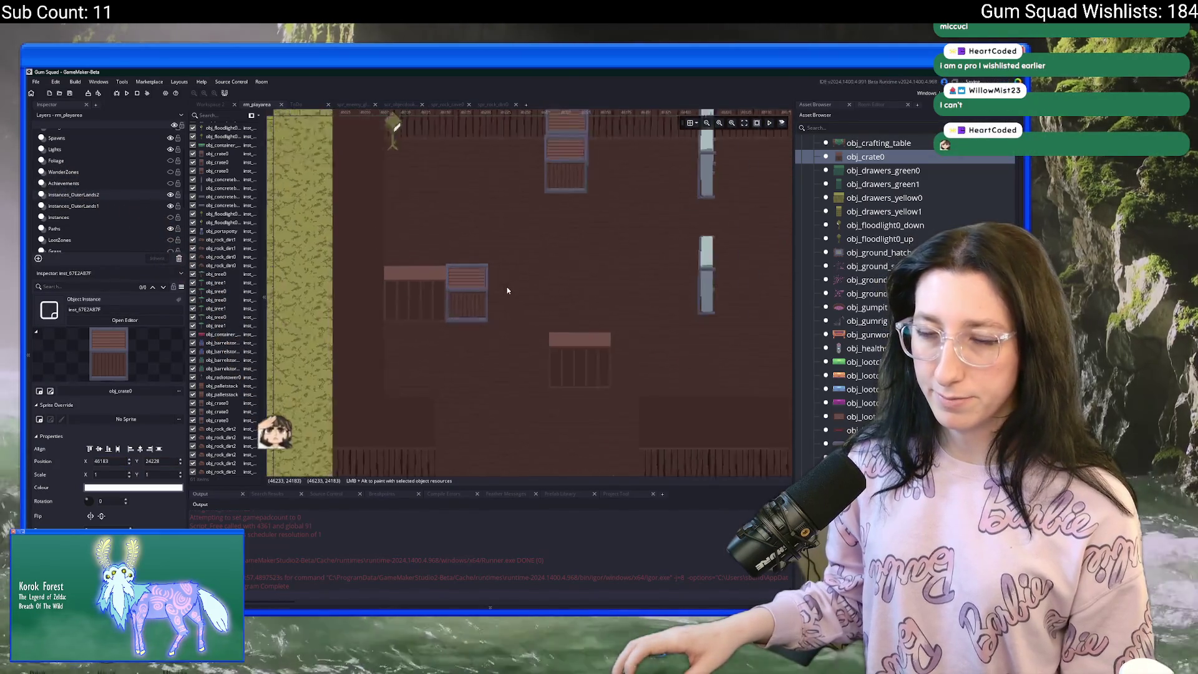
scroll(477, 308, up, 1)
key(Delete)
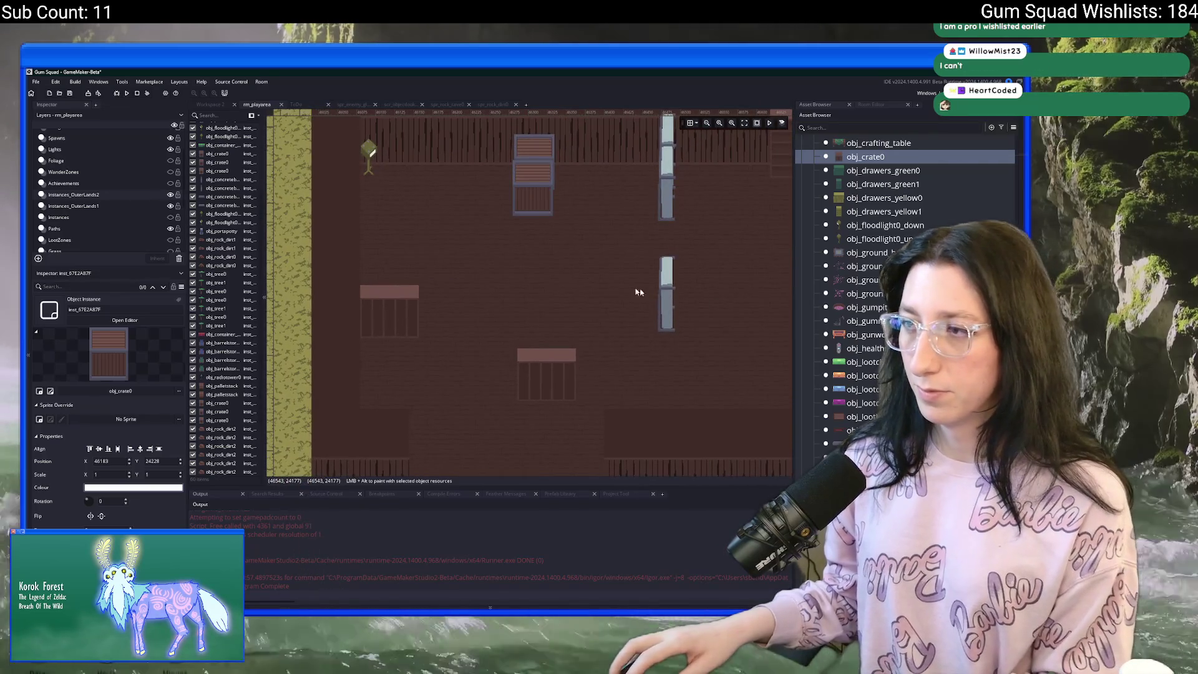
mouse_move(556, 281)
mouse_down()
mouse_move(468, 236)
mouse_move(562, 268)
mouse_up()
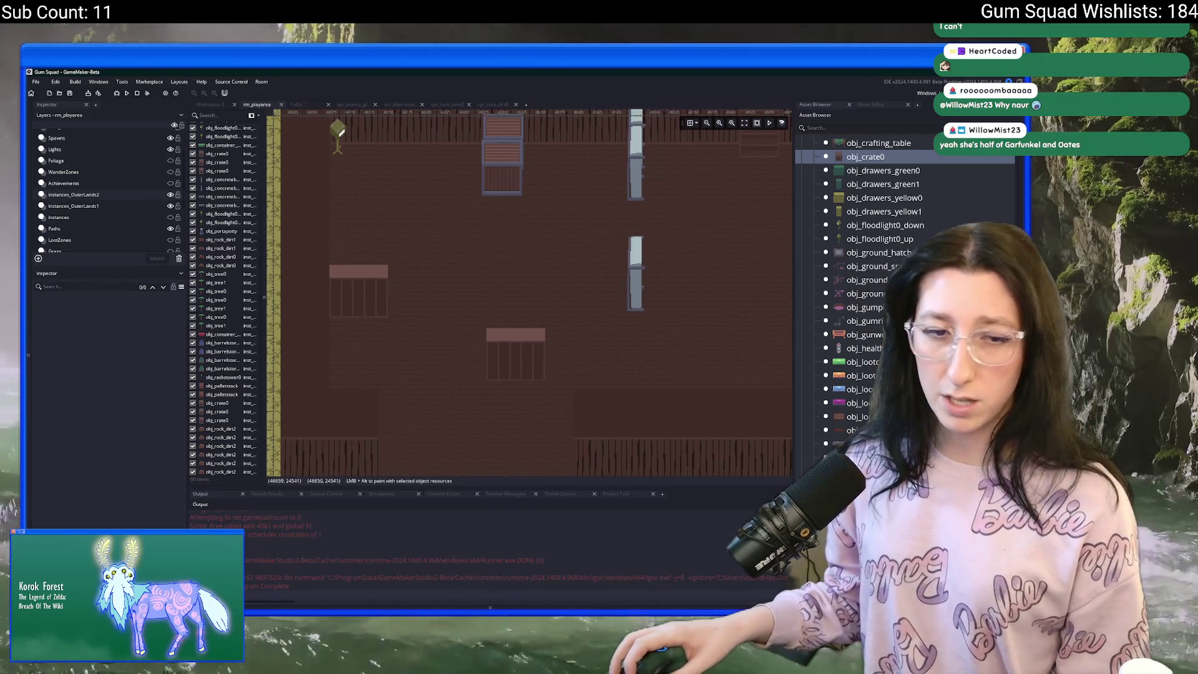
Pick obj_store_counter0 in the Asset Browser and pan the room view left.
scroll(873, 281, down, 3)
click(478, 373)
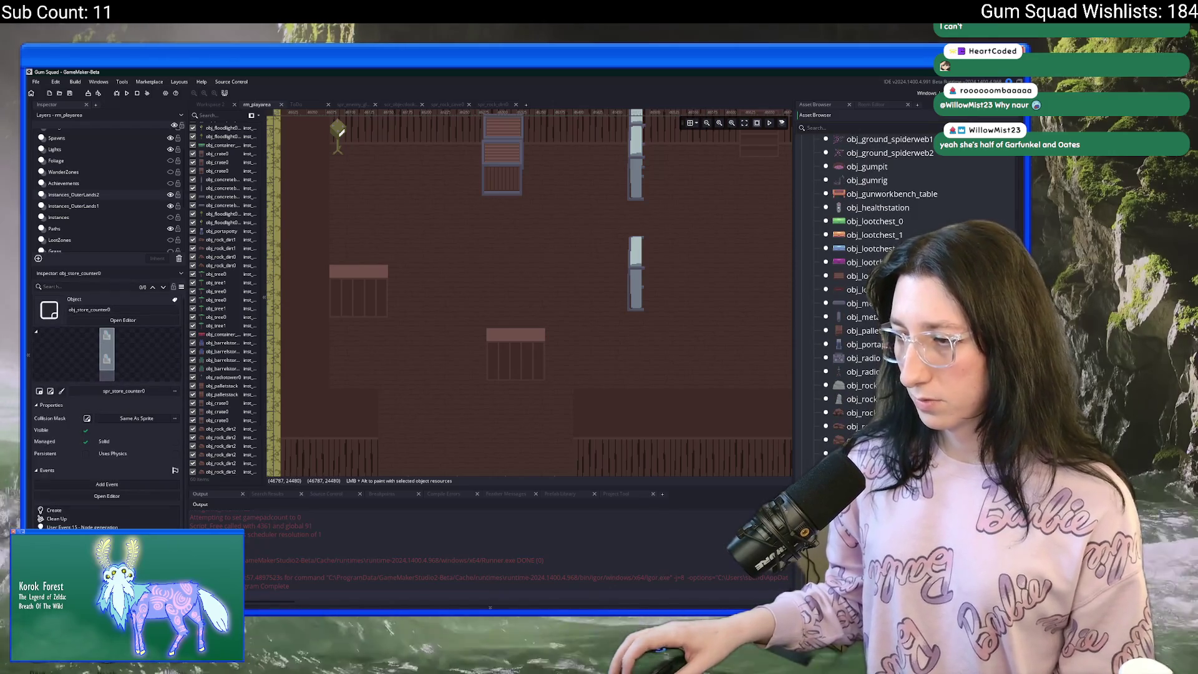
scroll(433, 329, down, 3)
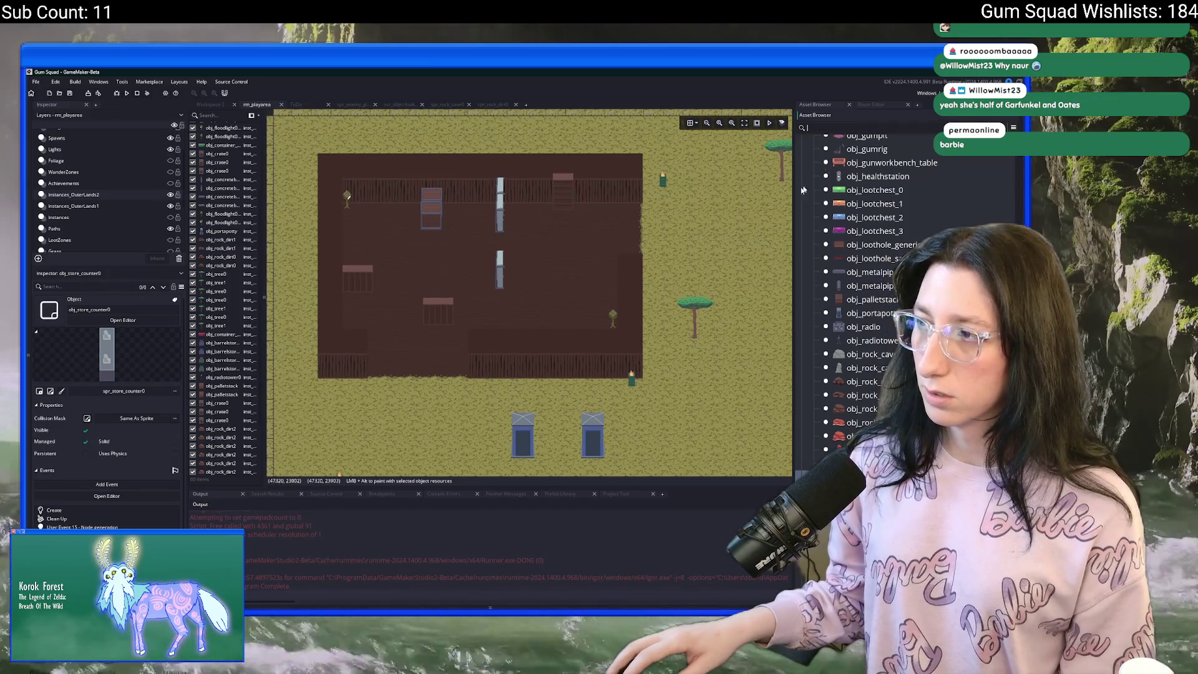
scroll(541, 378, up, 2)
key(Left)
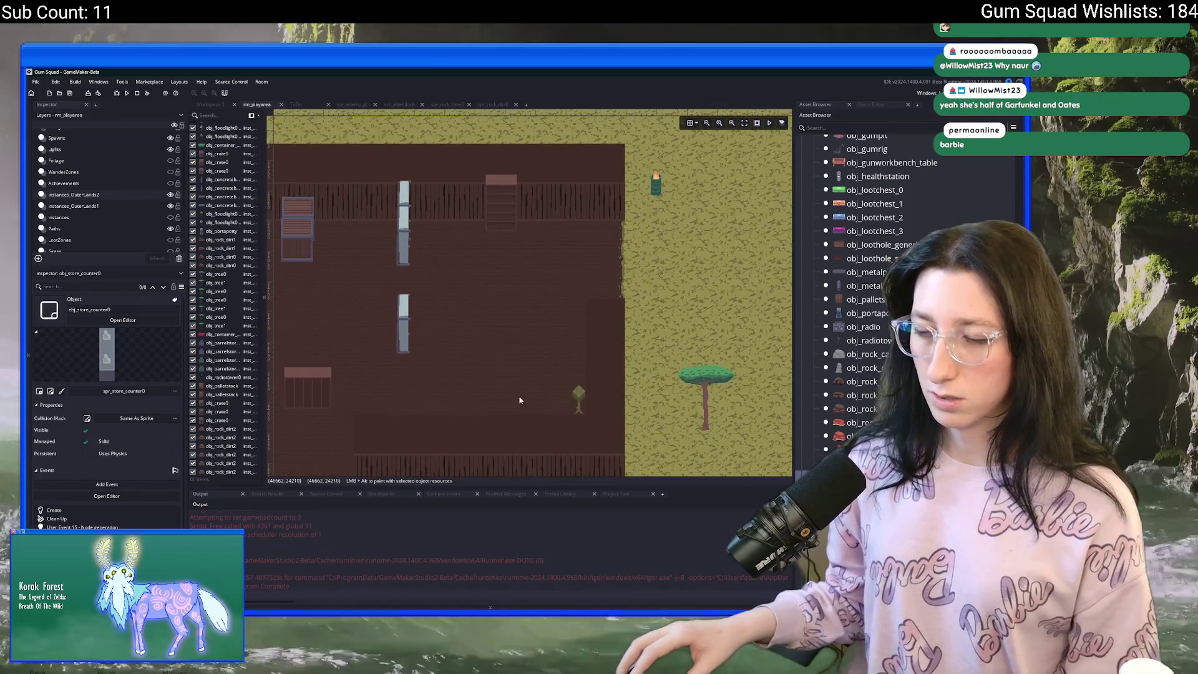
key(alt+Tab)
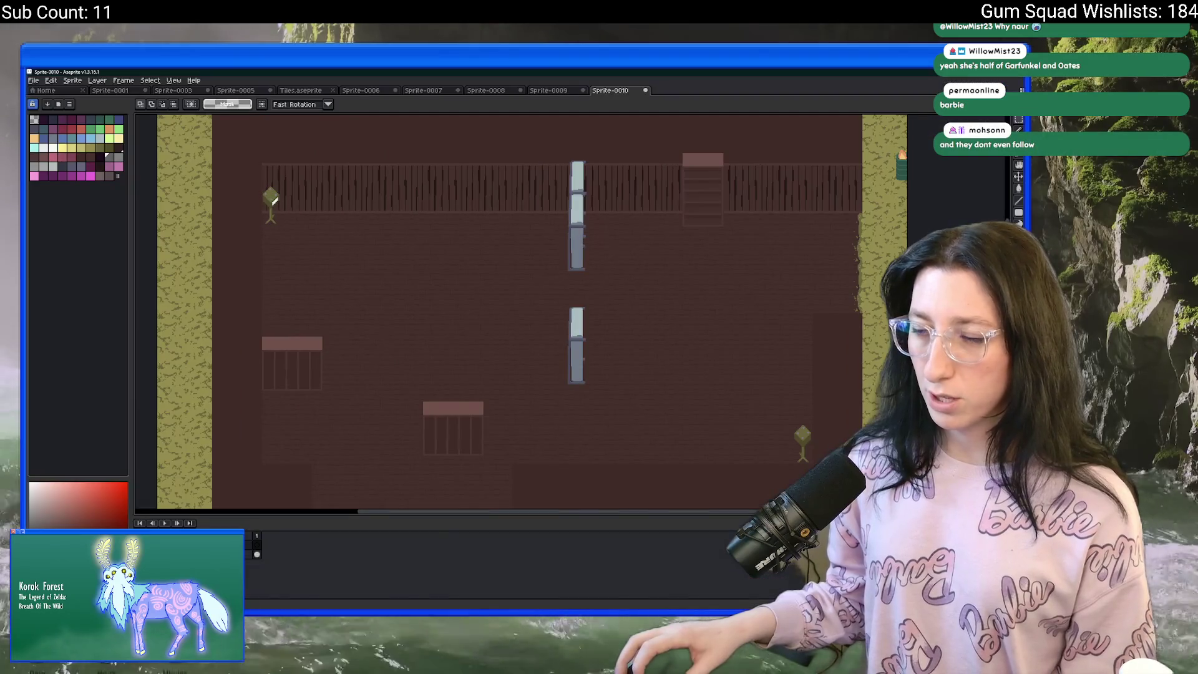
Pick a new palette colour and marquee a square area on the brick wall.
scroll(331, 284, up, 3)
scroll(265, 209, down, 3)
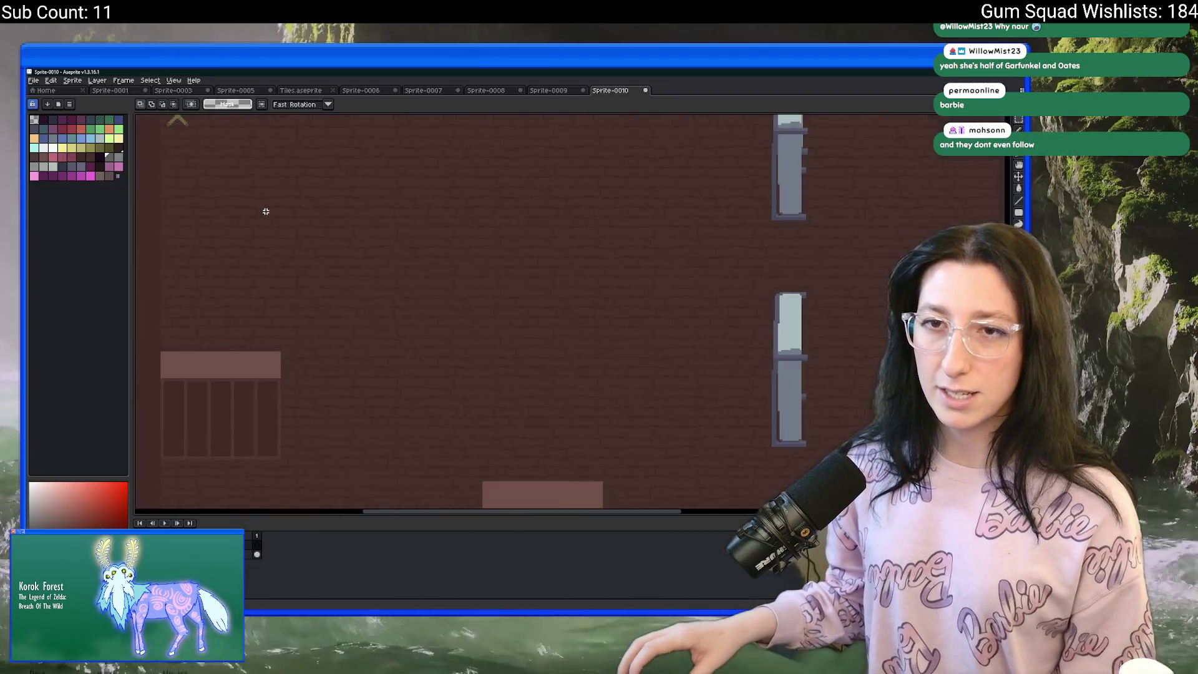
click(71, 166)
scroll(350, 256, up, 3)
scroll(350, 256, down, 2)
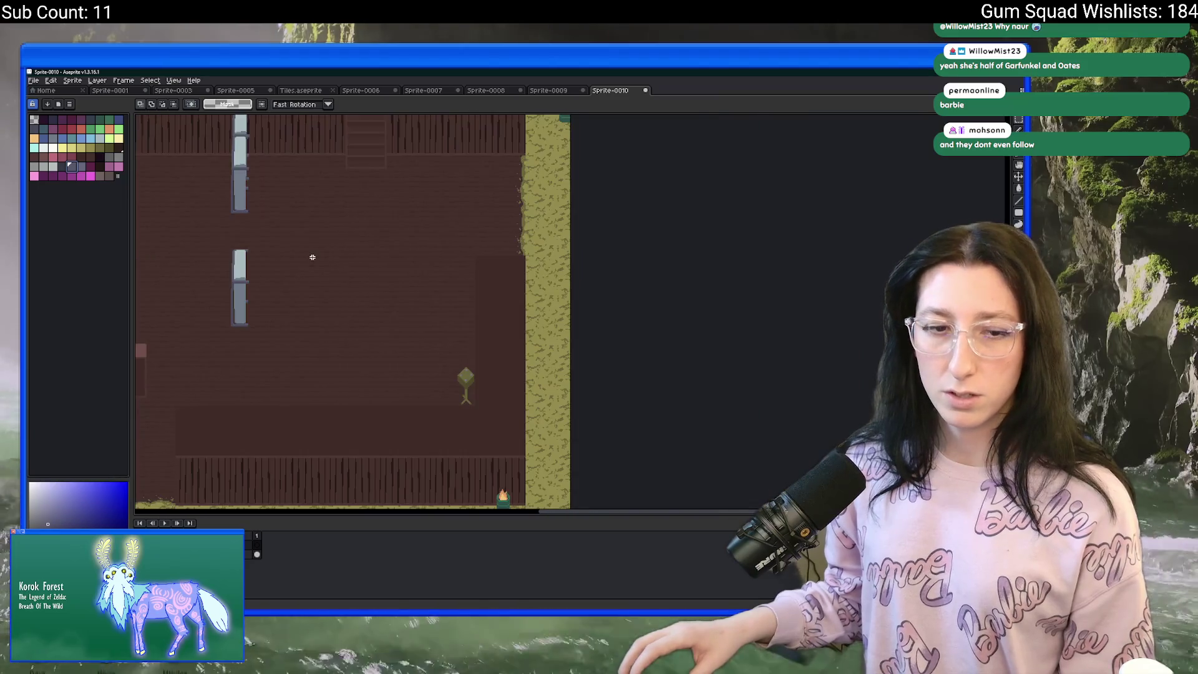
scroll(291, 225, up, 1)
scroll(428, 256, up, 1)
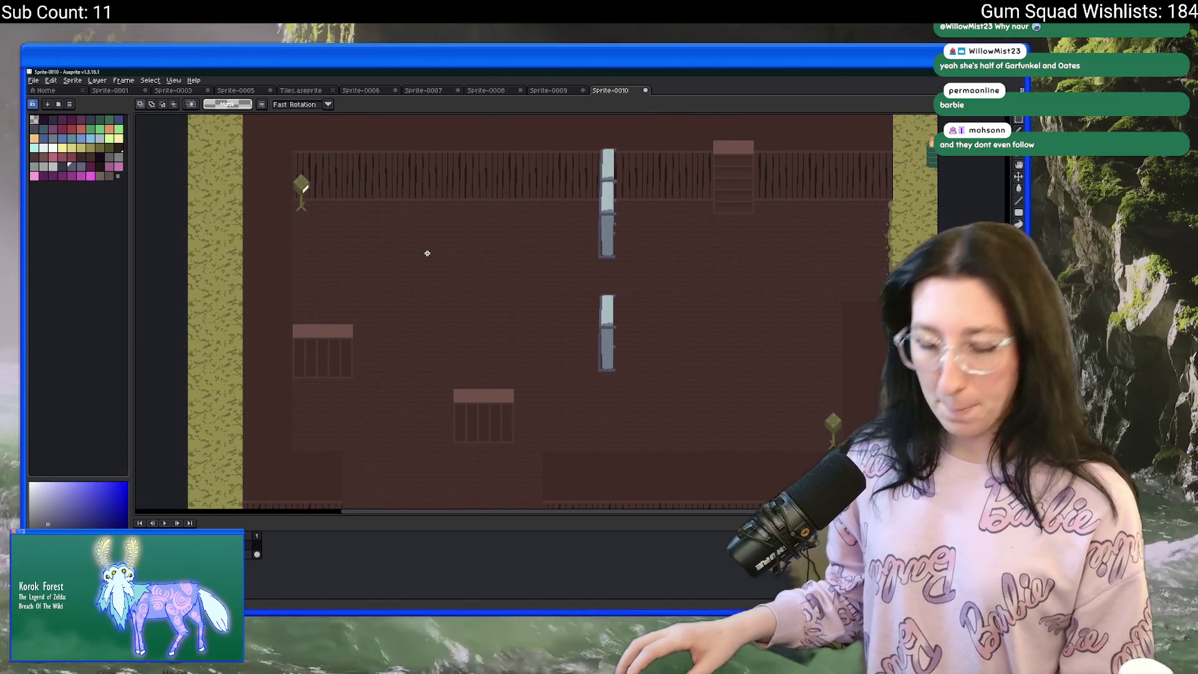
scroll(426, 252, up, 2)
scroll(422, 253, down, 1)
mouse_move(422, 256)
mouse_down()
mouse_move(497, 312)
mouse_move(501, 333)
mouse_move(578, 362)
mouse_move(559, 339)
mouse_up()
Pencil the bracket outline's bottom edge and its right side running upward.
scroll(487, 343, up, 3)
key(b)
scroll(329, 396, up, 1)
click(329, 398)
shift+click(582, 396)
mouse_move(582, 396)
mouse_down()
mouse_move(581, 147)
mouse_move(400, 147)
mouse_up()
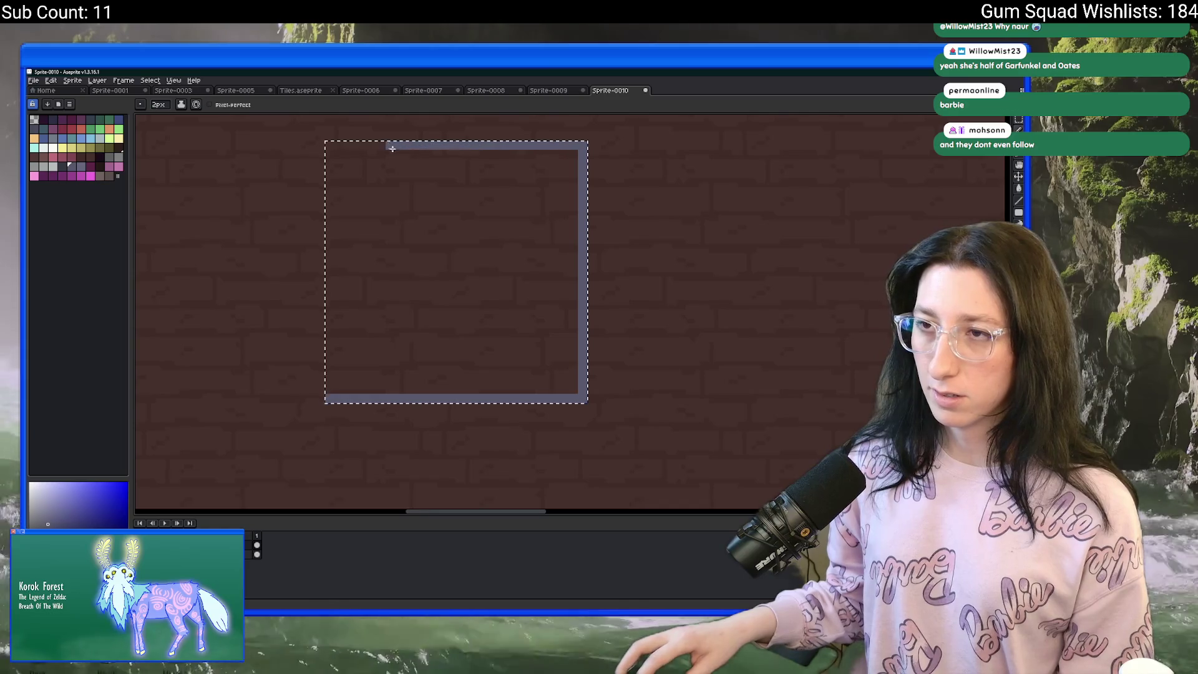
Deselect, then marquee and delete the extra left end of the bottom line.
key(ctrl+d)
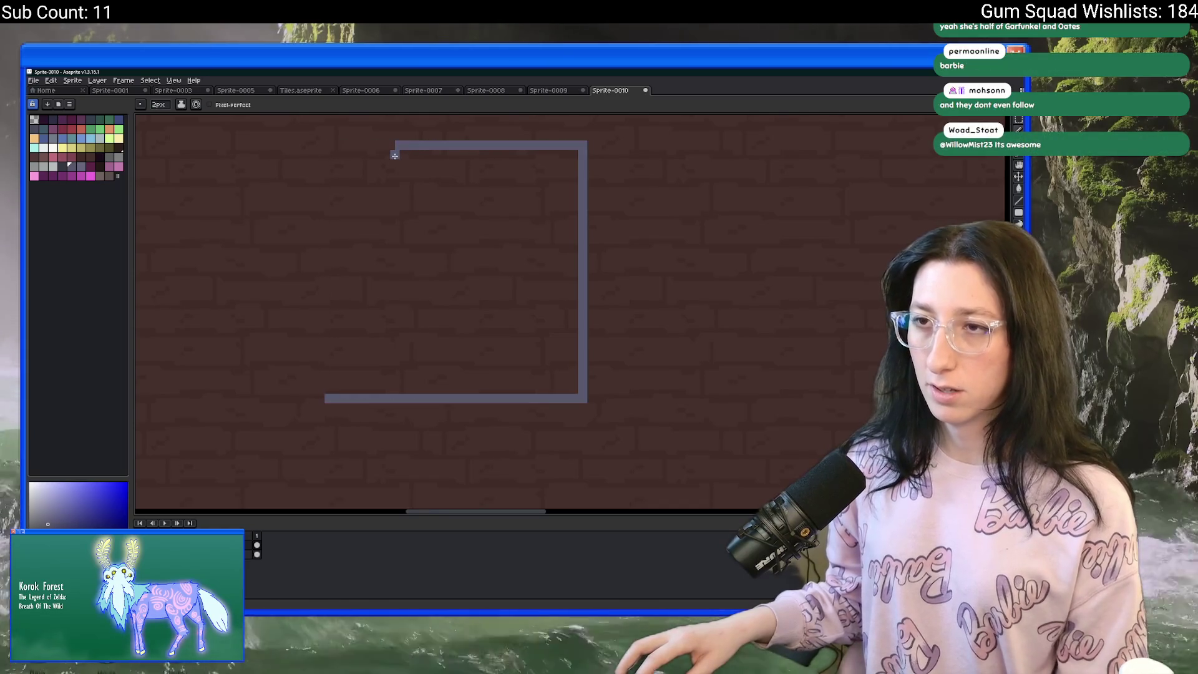
key(m)
drag(397, 154, 255, 421)
key(Delete)
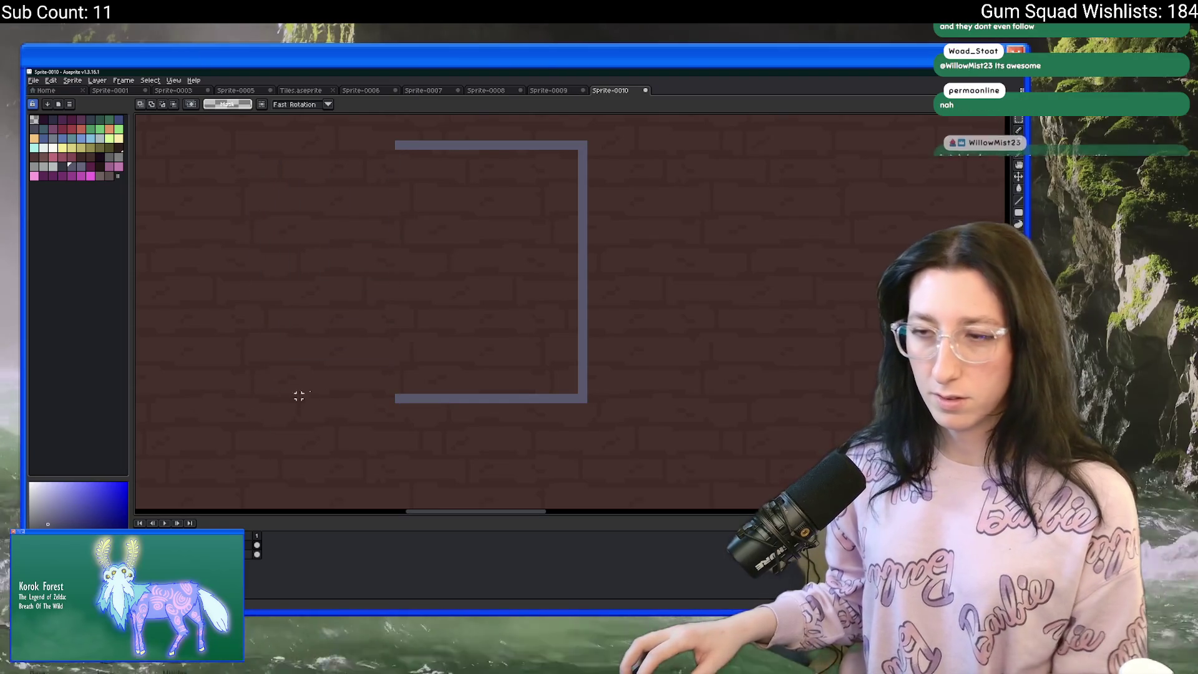
Eyedrop a darker shade and pencil a shadow line beneath the bracket arm.
key(i)
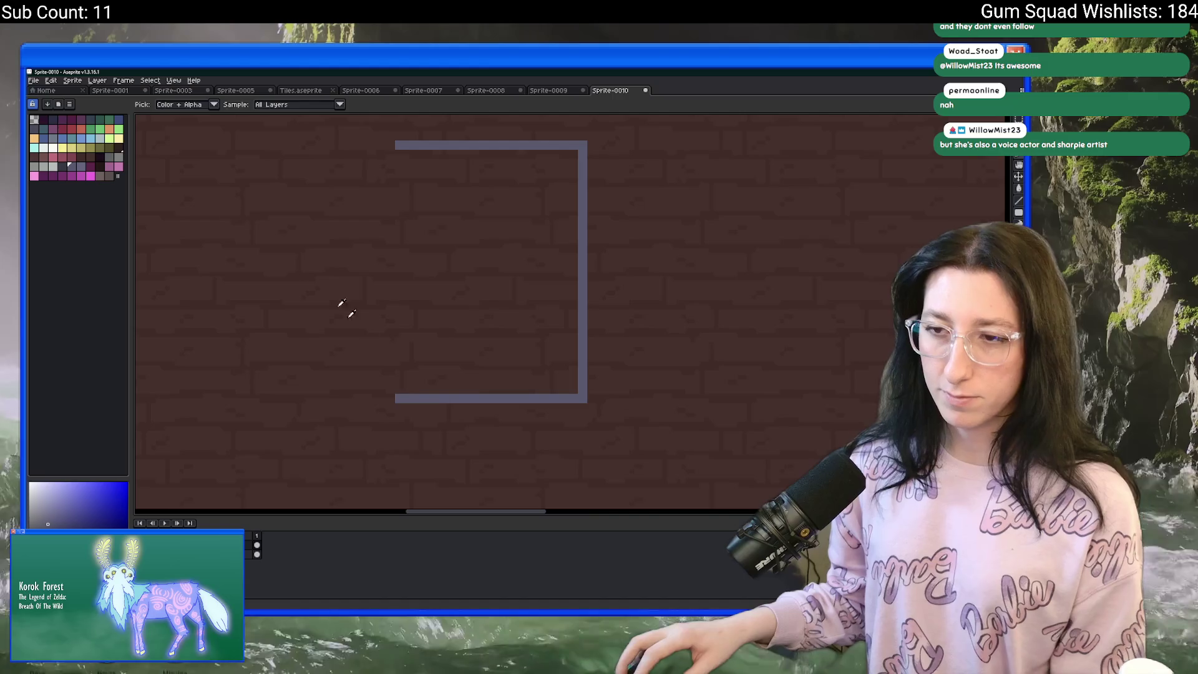
click(342, 304)
key(b)
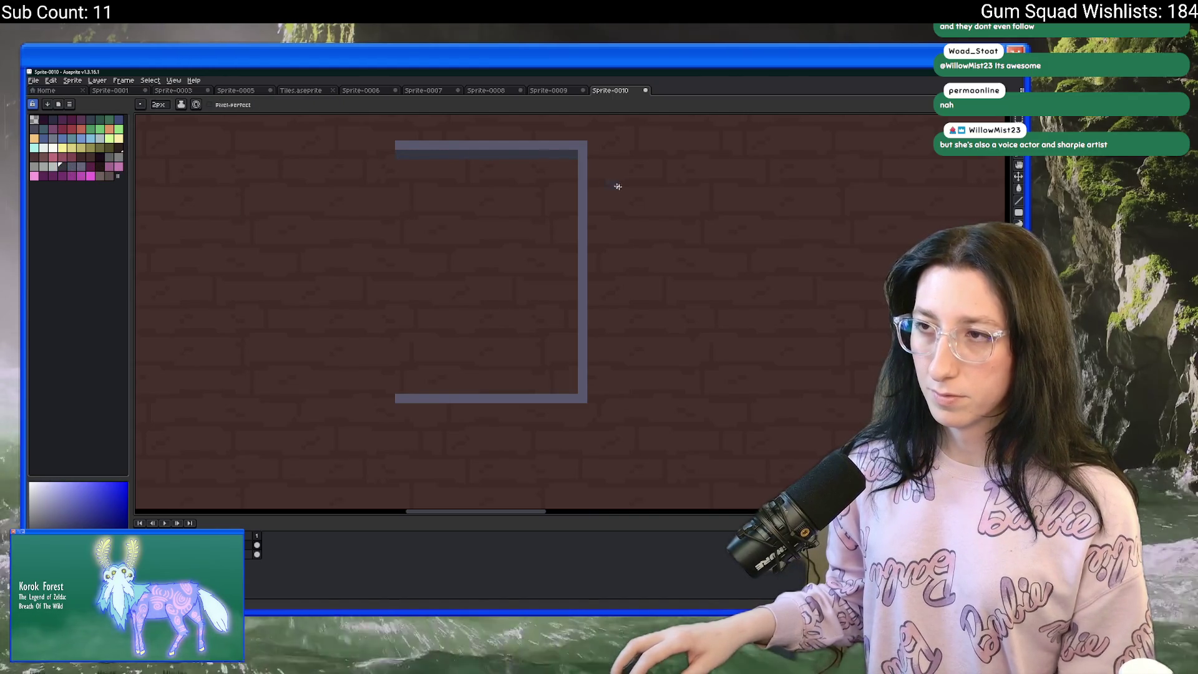
scroll(590, 309, down, 2)
scroll(593, 306, up, 2)
drag(598, 292, 450, 296)
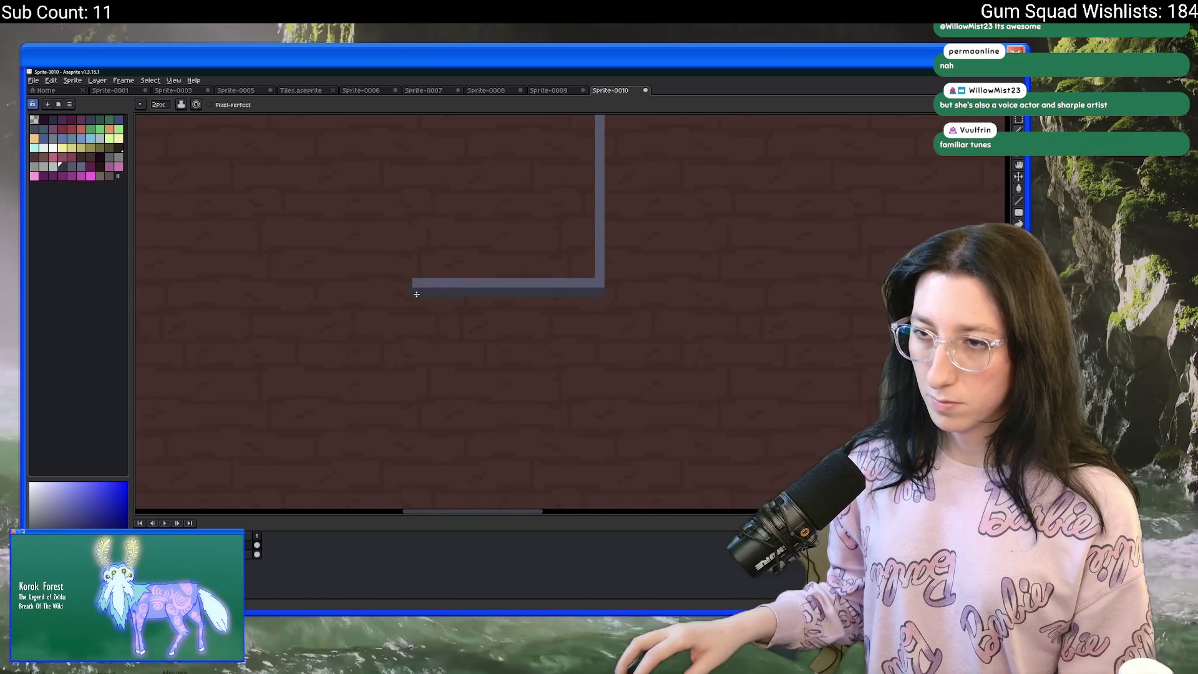
Draw a new lower arm for the bracket further down the wall.
drag(565, 317, 555, 311)
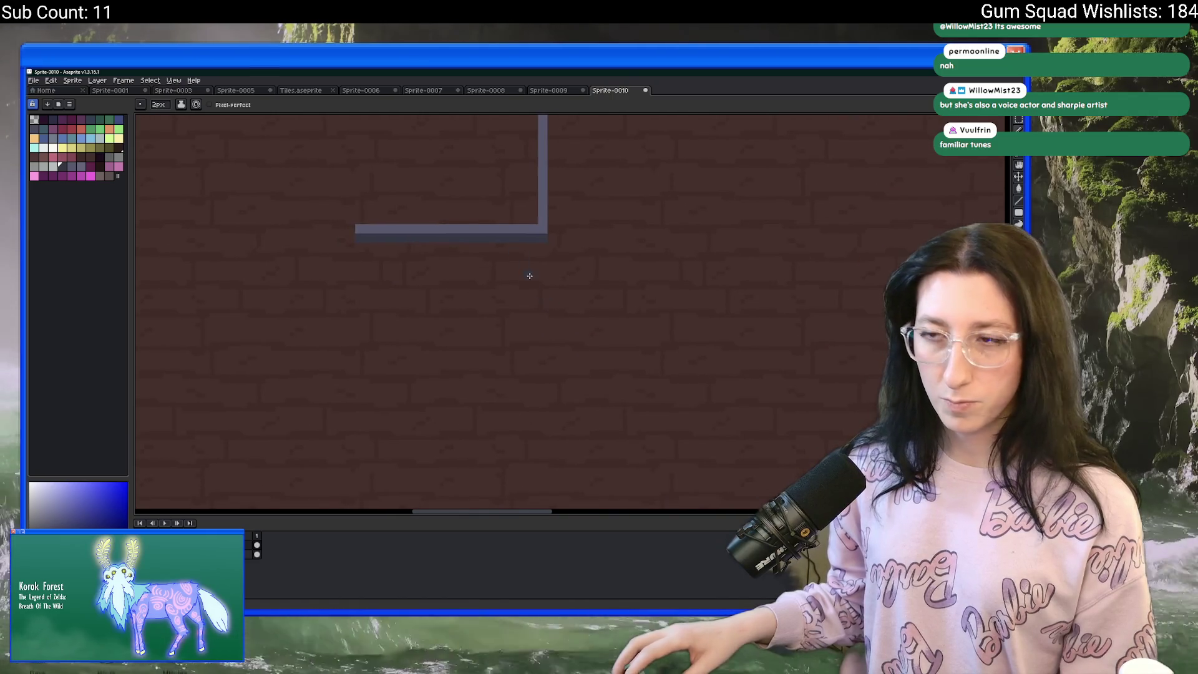
scroll(544, 270, down, 1)
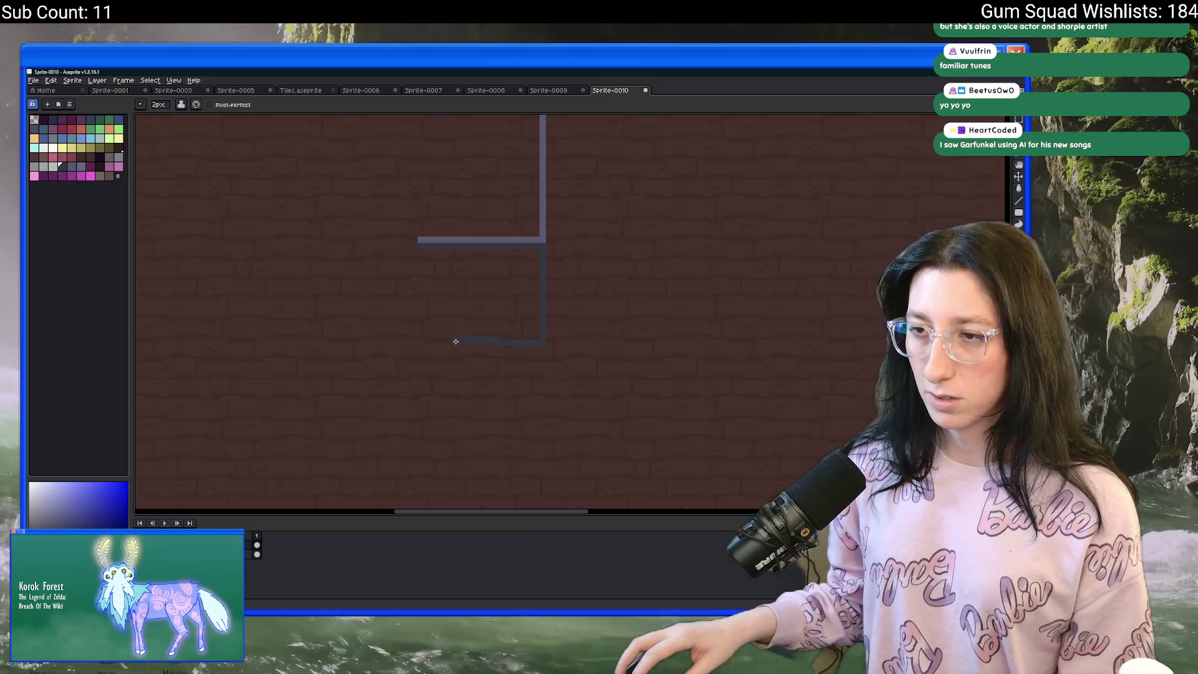
scroll(468, 285, up, 2)
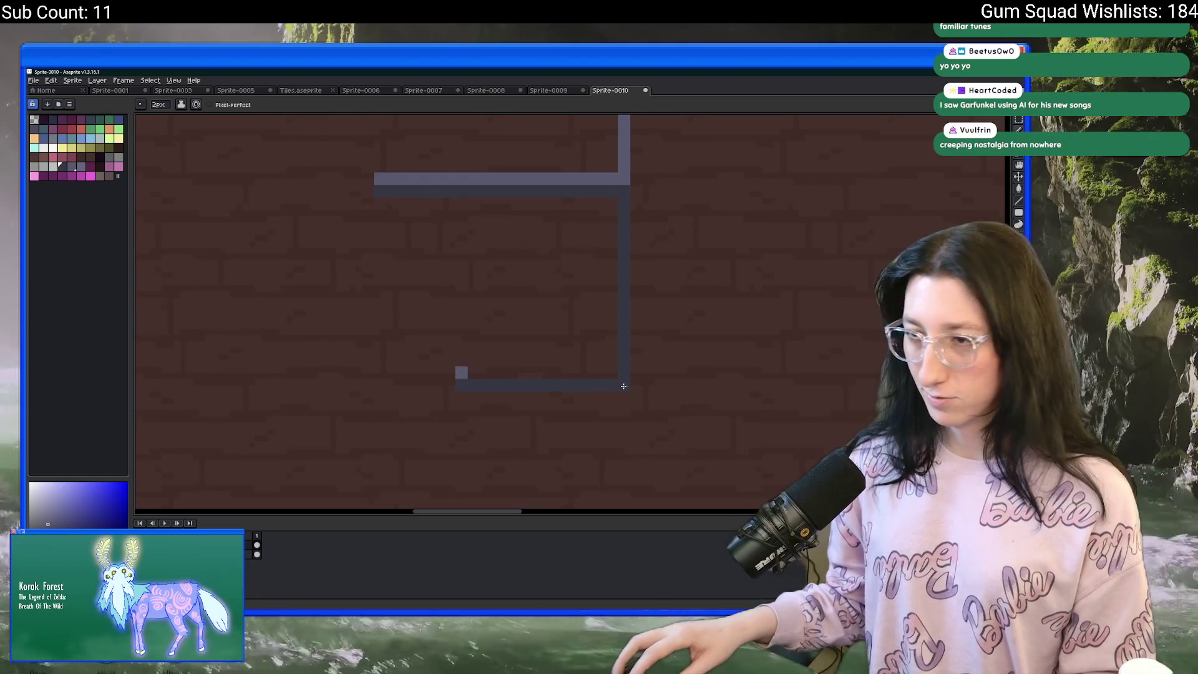
drag(461, 375, 615, 375)
Marquee and delete the stray strip at the bracket arms' left ends.
key(m)
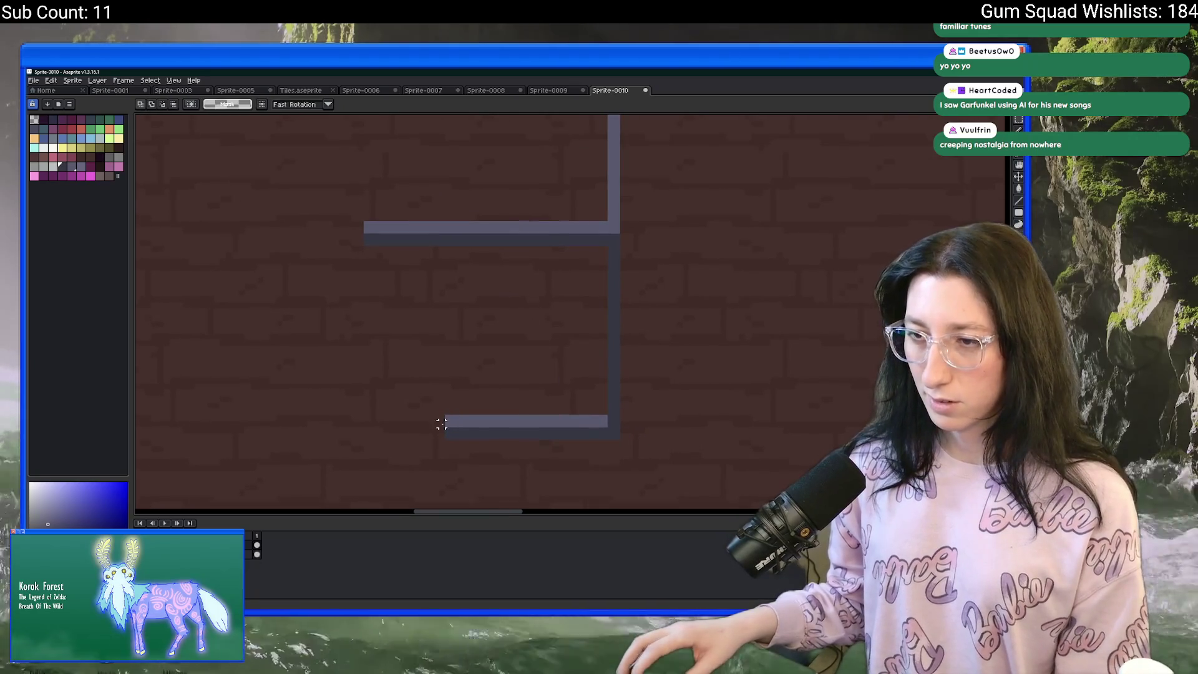
drag(442, 424, 414, 214)
scroll(415, 214, down, 3)
scroll(374, 250, up, 1)
drag(395, 451, 359, 142)
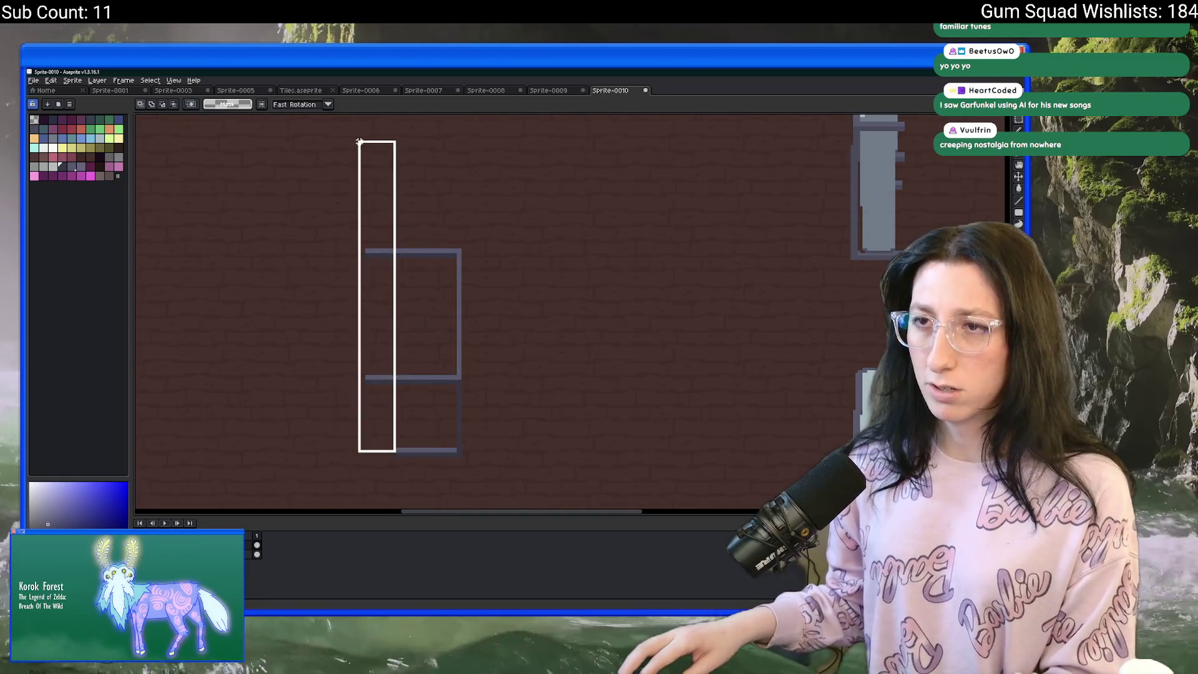
key(Delete)
Select the bracket's vertical upright and stretch it wider into a thicker post.
scroll(410, 222, down, 1)
scroll(409, 222, up, 1)
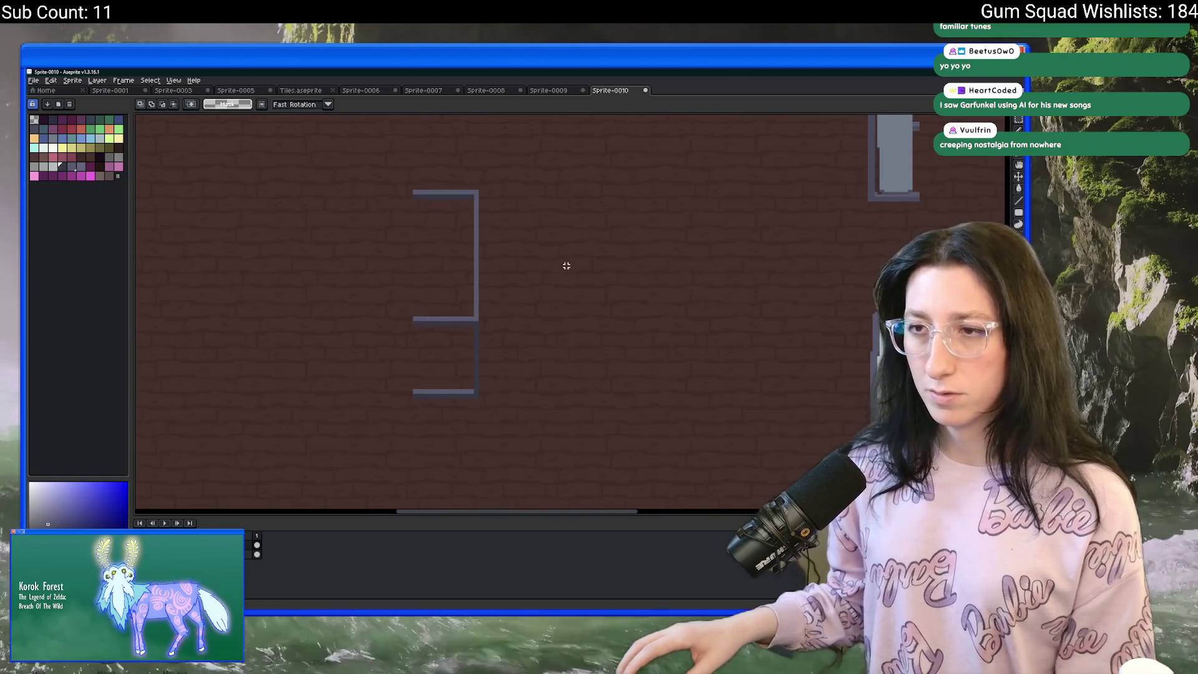
scroll(419, 158, up, 1)
mouse_move(425, 154)
mouse_down()
mouse_move(435, 447)
mouse_move(435, 436)
mouse_up()
mouse_move(437, 294)
mouse_down()
mouse_move(546, 301)
mouse_move(462, 315)
mouse_up()
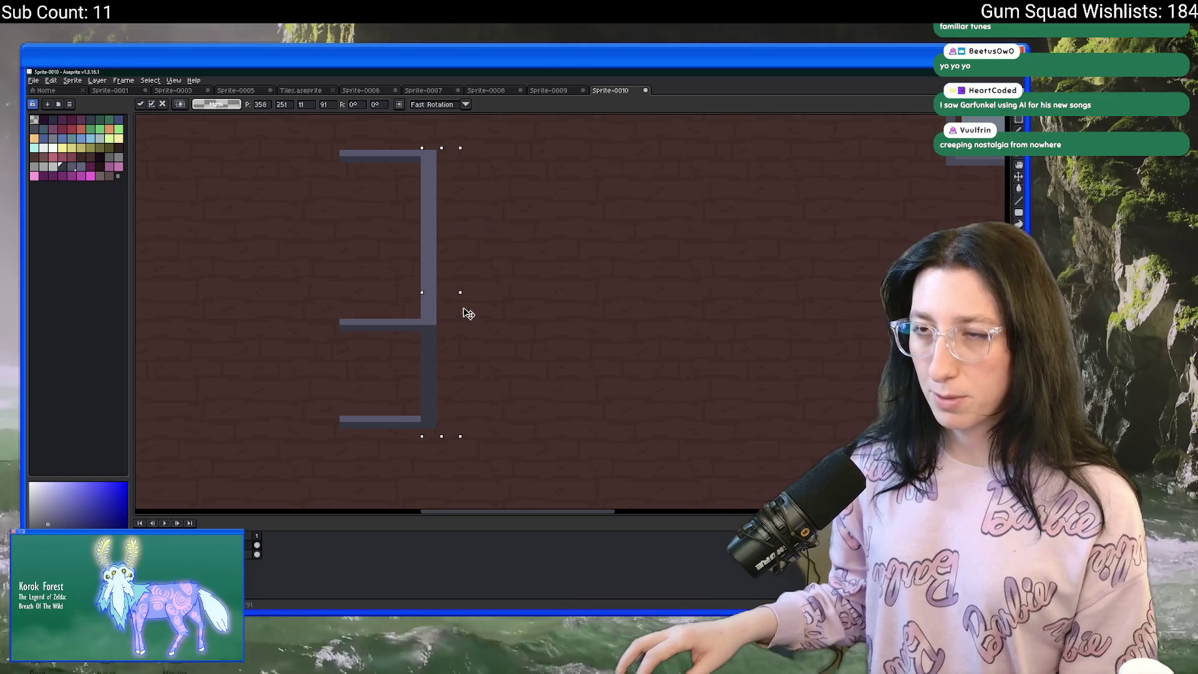
click(539, 261)
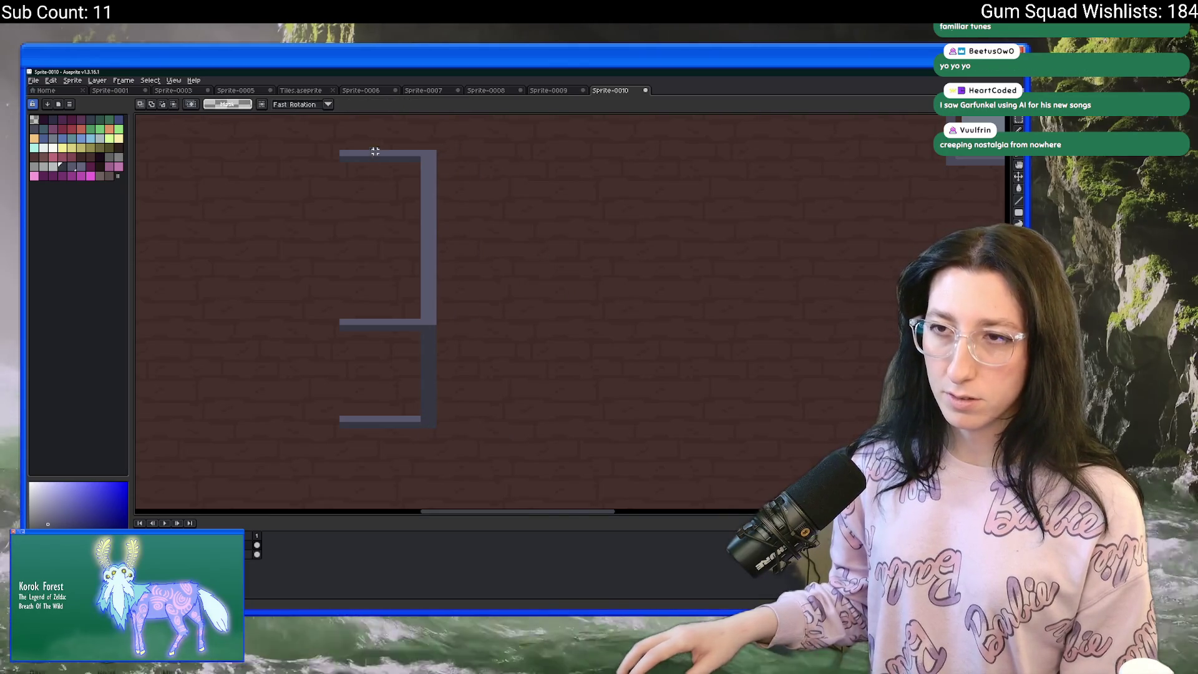
scroll(377, 147, down, 3)
scroll(358, 189, up, 2)
drag(357, 188, 334, 278)
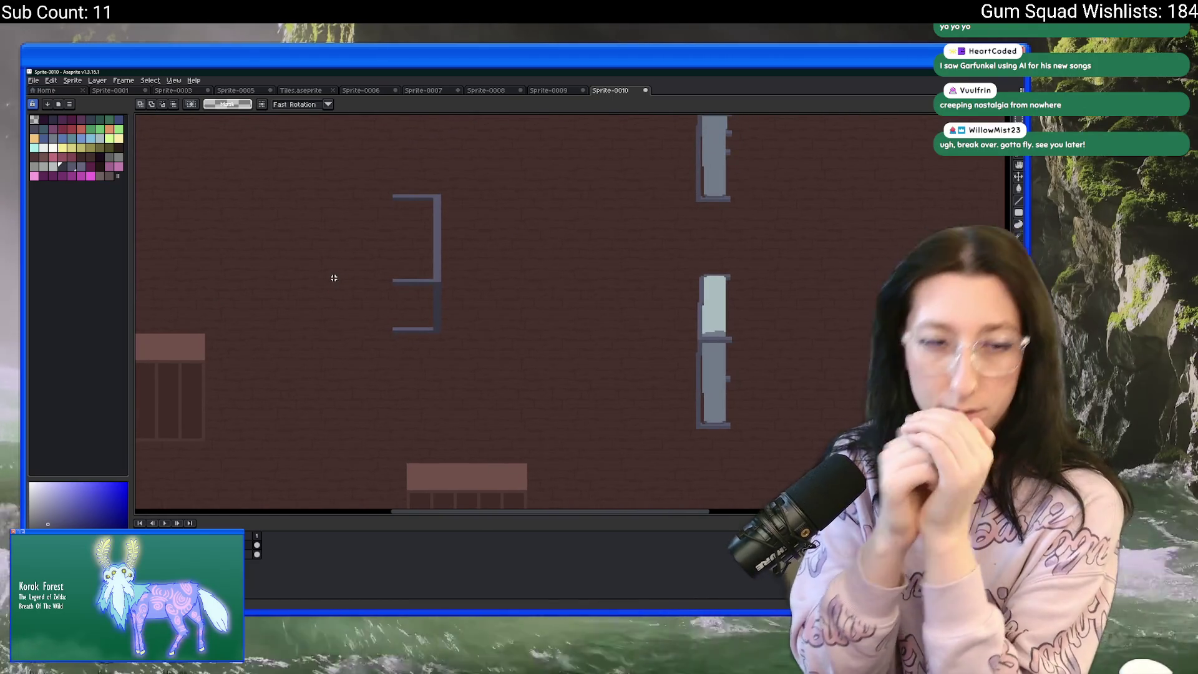
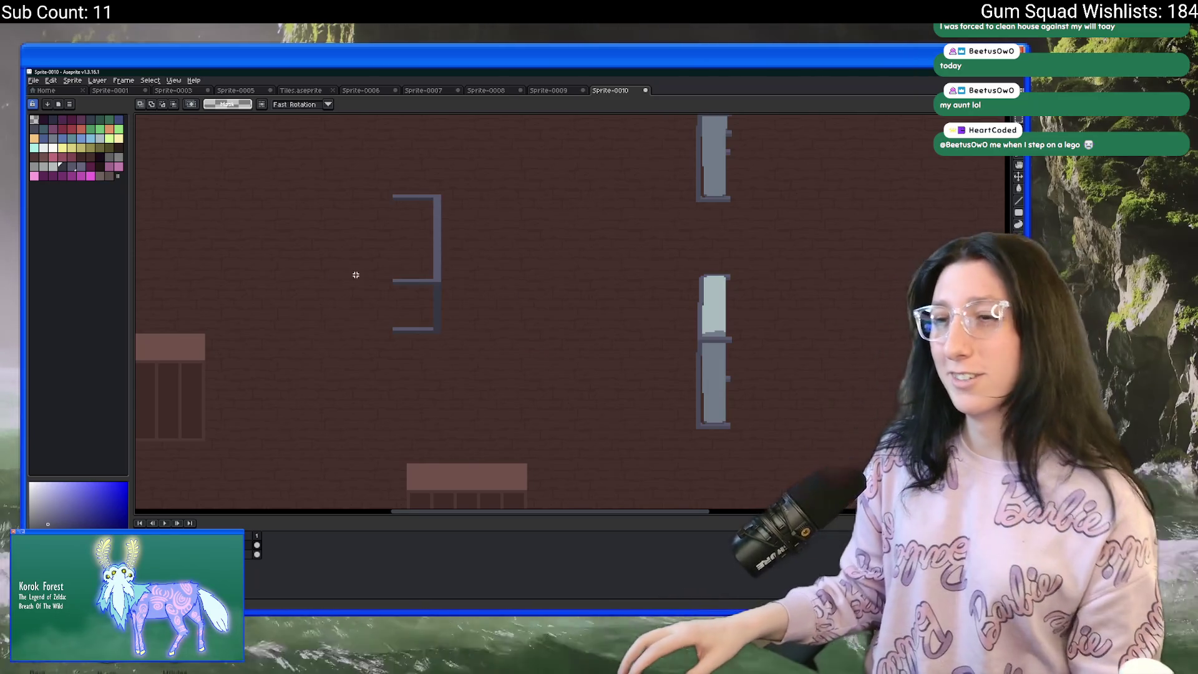
Select the bracket's lower horizontal bar, move it upward, and commit it in place.
scroll(357, 274, down, 1)
scroll(357, 274, up, 1)
scroll(346, 310, up, 1)
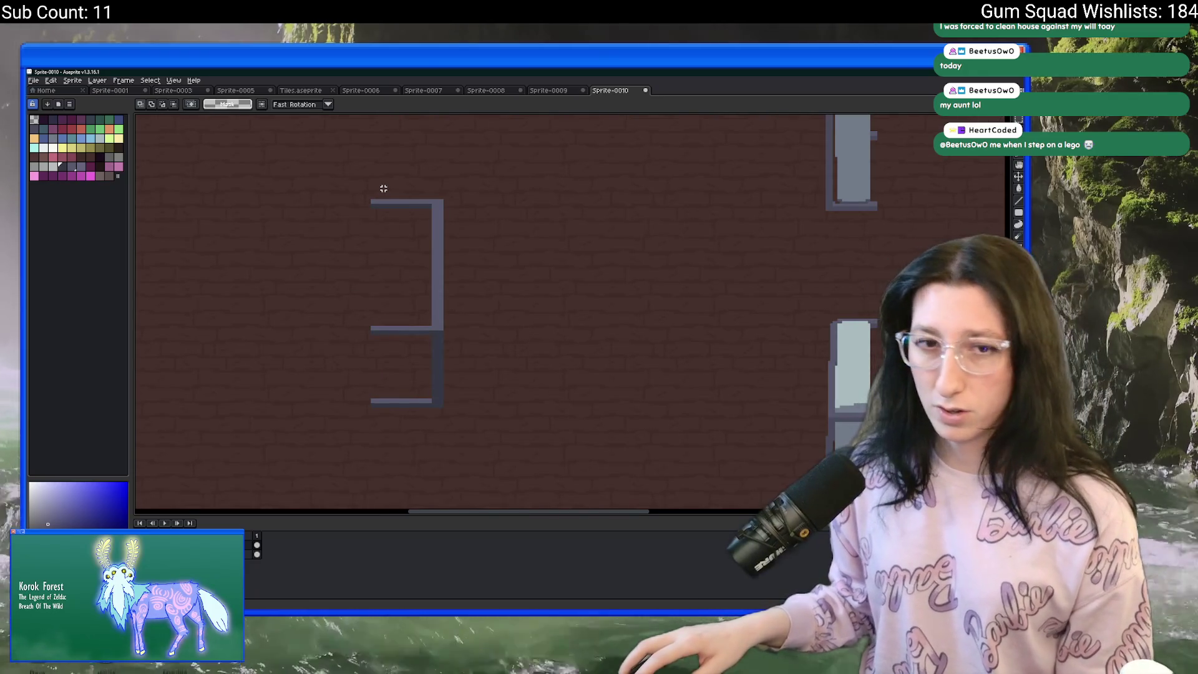
scroll(384, 193, down, 2)
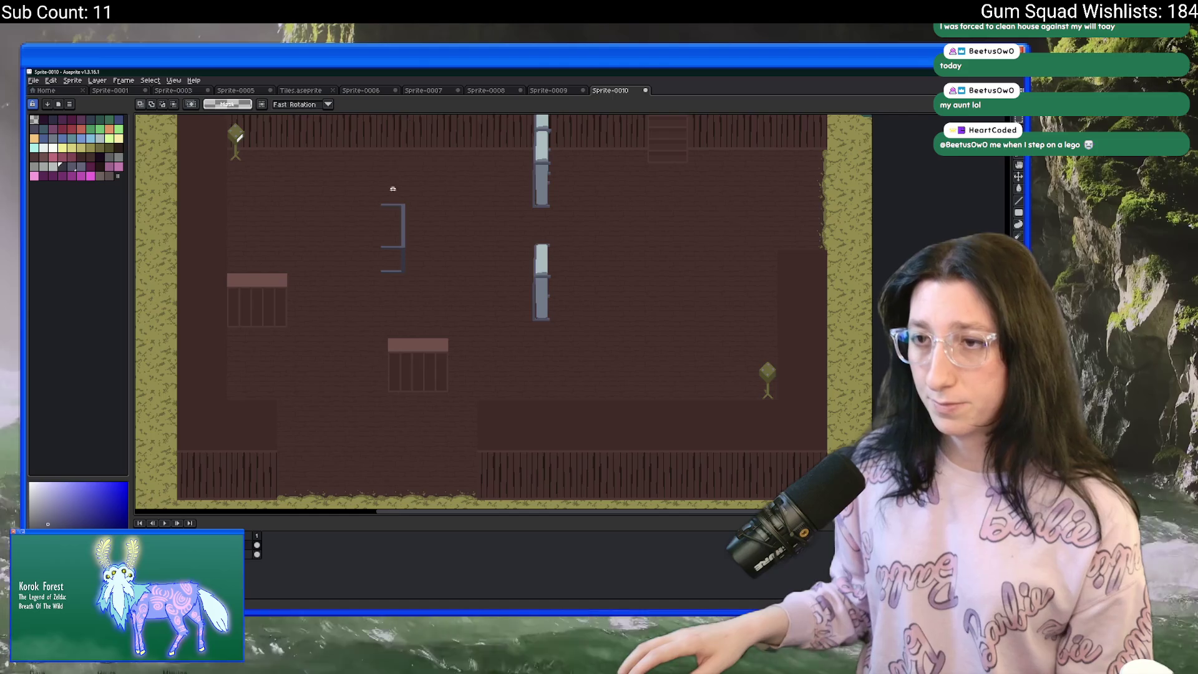
scroll(393, 206, up, 2)
scroll(394, 243, up, 1)
mouse_move(428, 377)
mouse_down()
mouse_move(336, 406)
mouse_move(356, 428)
mouse_move(361, 306)
mouse_up()
scroll(319, 425, up, 1)
scroll(324, 410, down, 2)
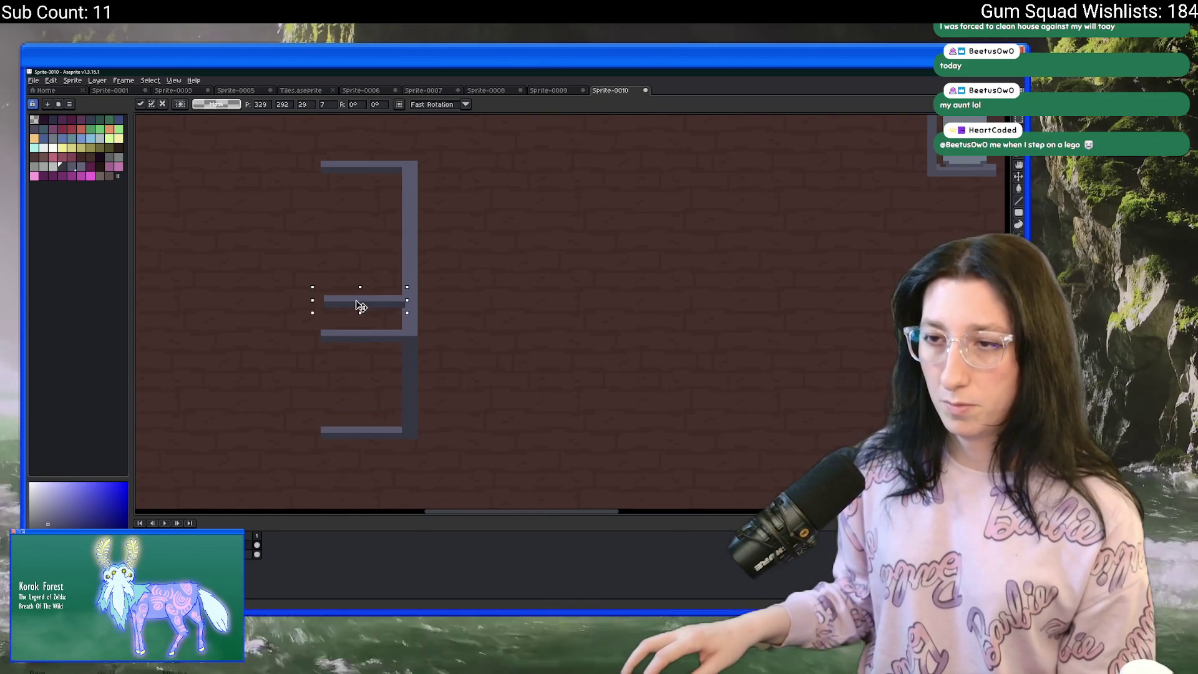
key(Return)
scroll(358, 239, down, 3)
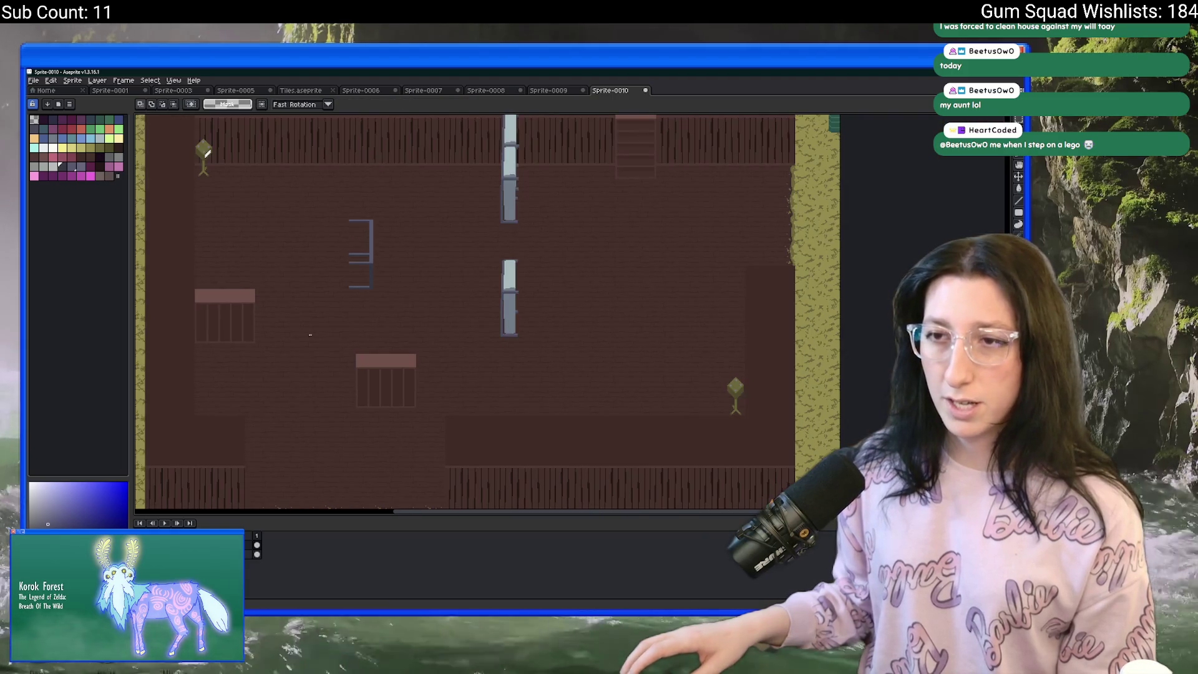
scroll(346, 252, up, 3)
Raise the bracket's lower section about 45 px toward the middle bar.
mouse_move(375, 325)
mouse_down()
mouse_move(428, 428)
mouse_move(429, 455)
mouse_up()
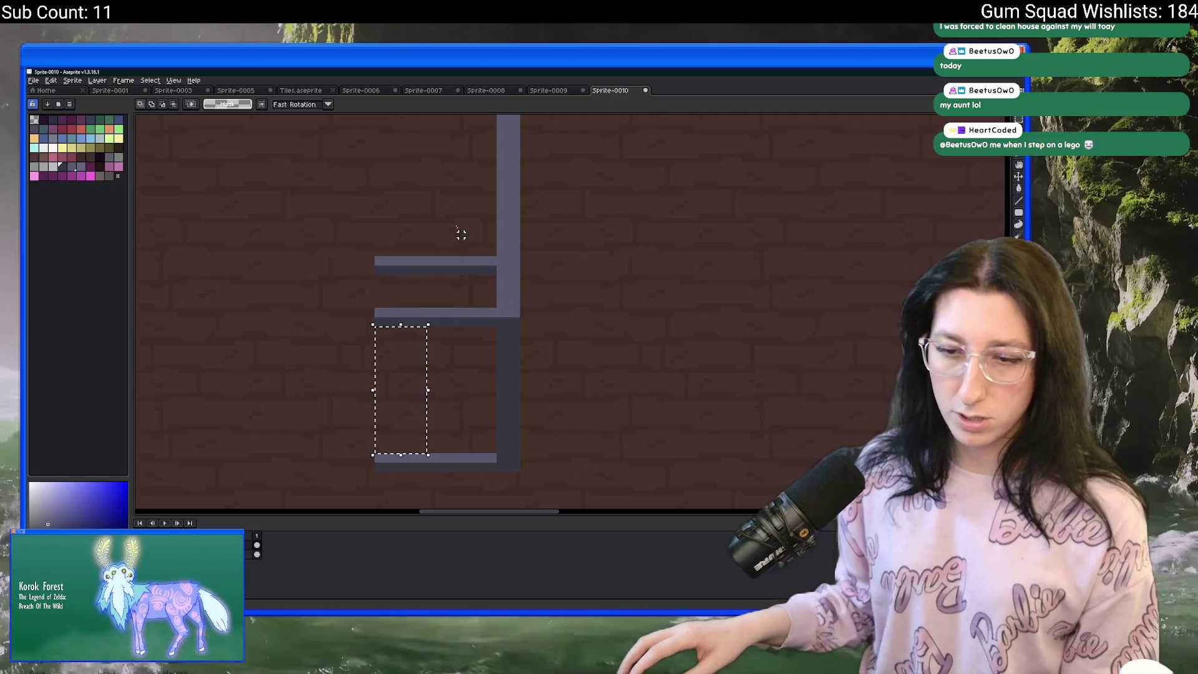
scroll(461, 235, up, 3)
drag(403, 132, 474, 277)
mouse_move(333, 249)
mouse_down()
mouse_move(447, 329)
mouse_move(481, 337)
mouse_up()
drag(356, 270, 356, 242)
drag(366, 131, 428, 288)
drag(358, 311, 487, 257)
Marquee-select the whole steel table sprite.
scroll(594, 248, down, 4)
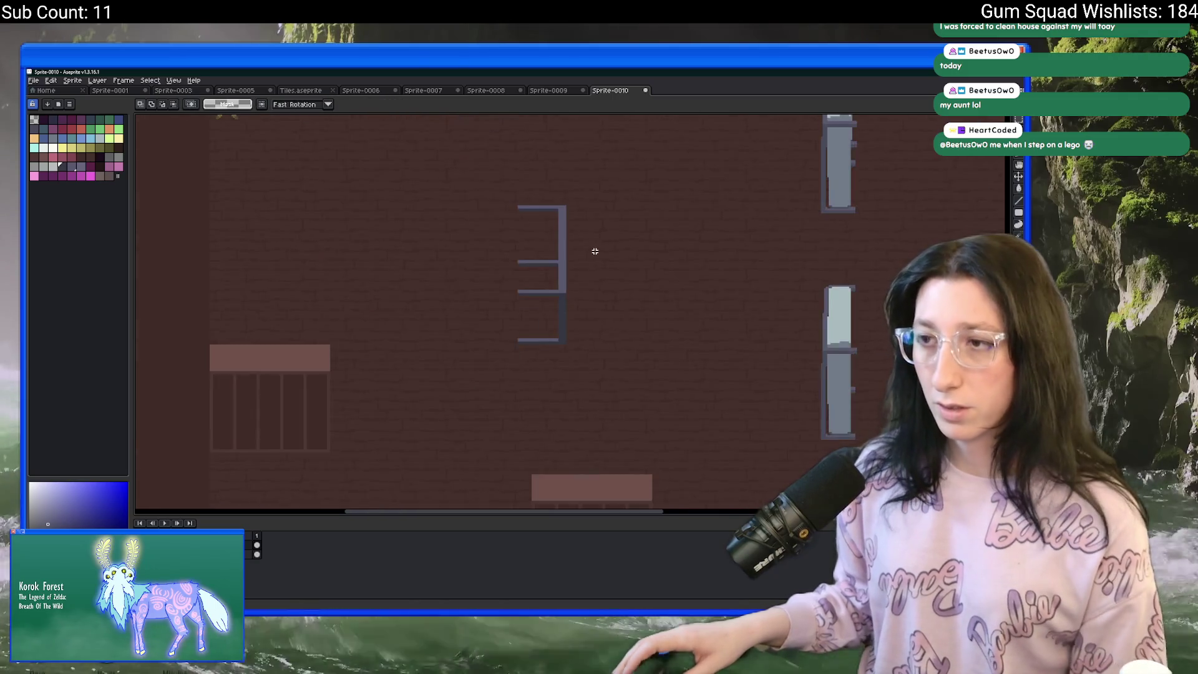
scroll(548, 266, down, 4)
scroll(548, 264, up, 4)
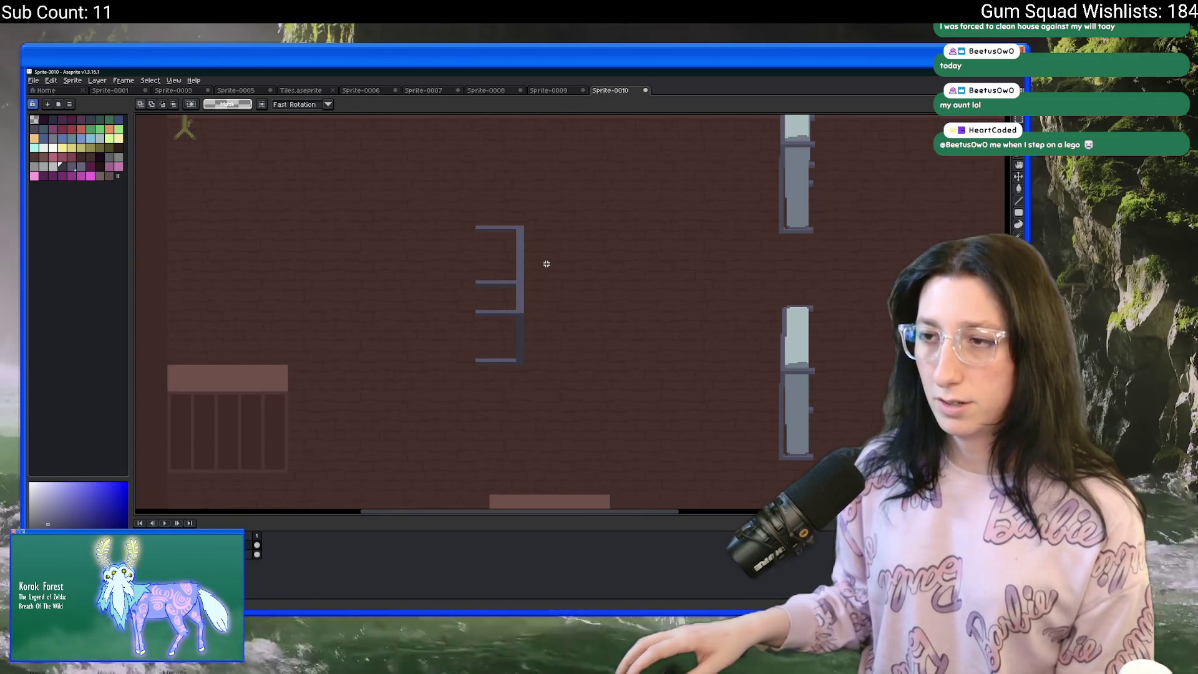
scroll(530, 260, down, 2)
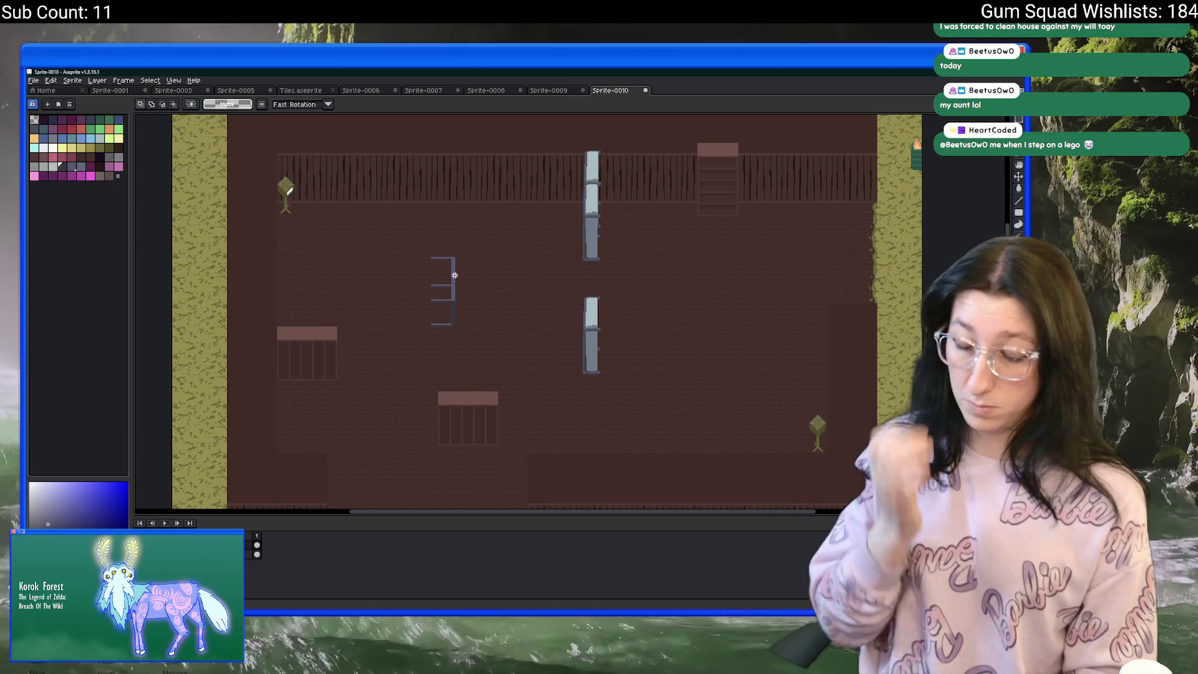
scroll(454, 275, up, 4)
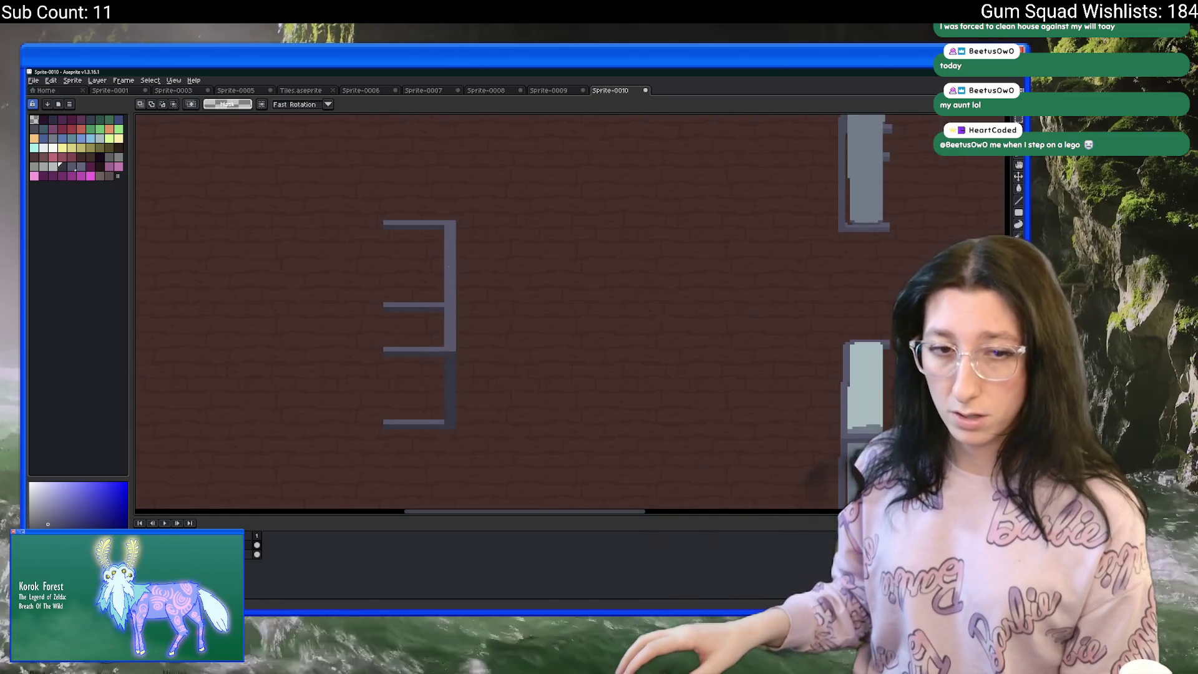
scroll(453, 225, down, 2)
mouse_move(453, 224)
mouse_down()
mouse_move(380, 414)
mouse_move(385, 462)
mouse_up()
scroll(387, 406, up, 2)
Lift the selected table pixels and nudge them slightly into position.
scroll(324, 329, down, 3)
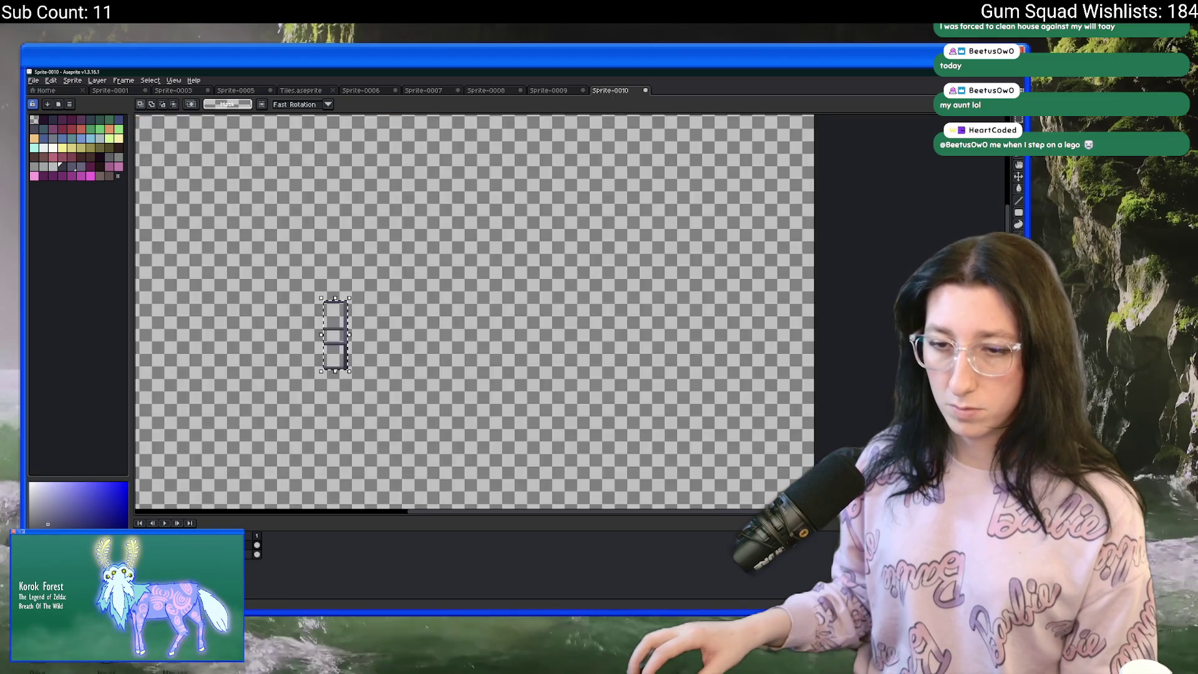
scroll(335, 335, up, 3)
click(469, 278)
scroll(468, 278, down, 1)
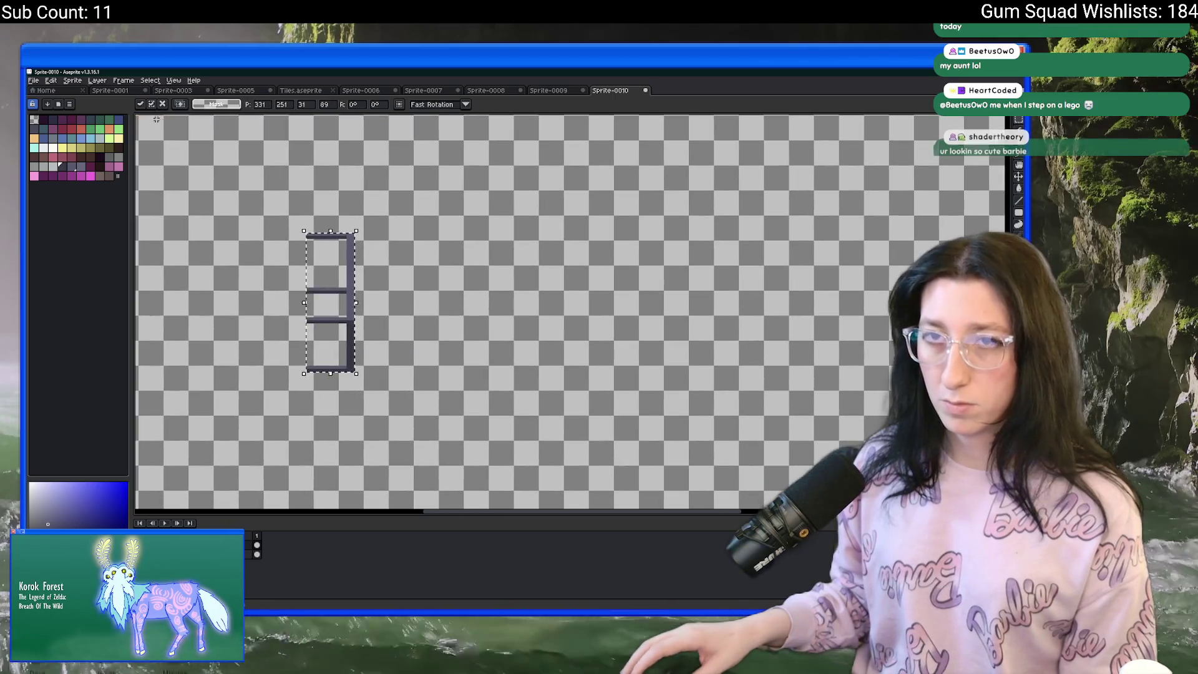
scroll(281, 249, down, 1)
scroll(281, 249, up, 1)
drag(281, 249, 288, 269)
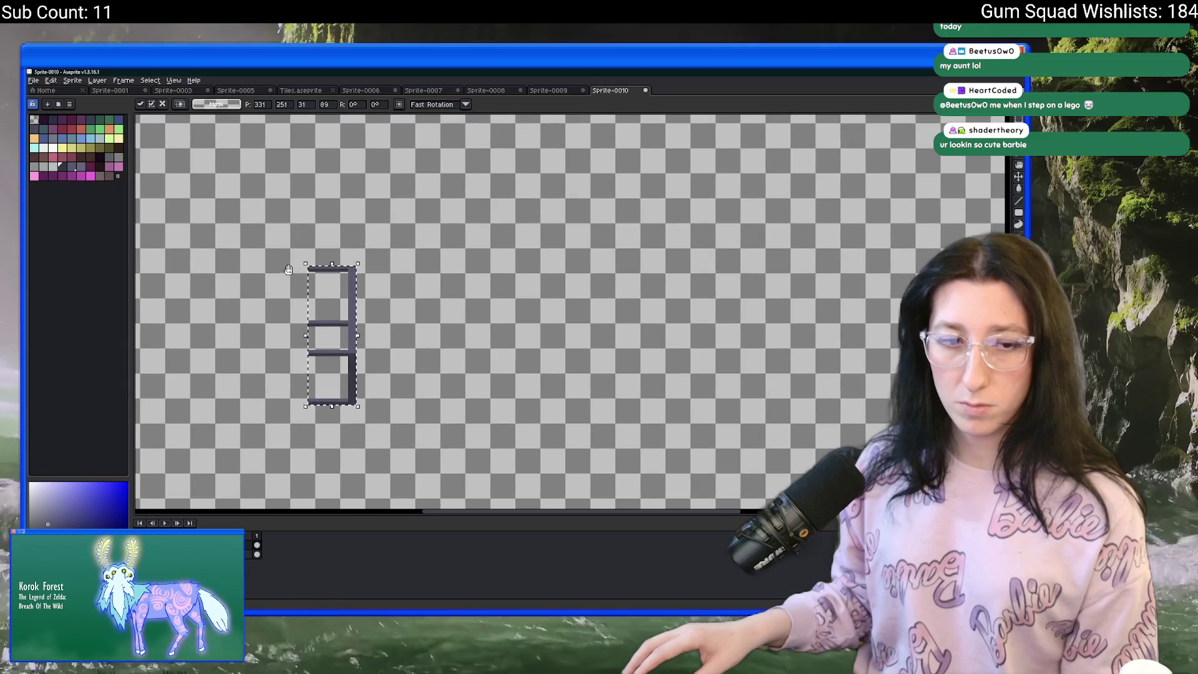
scroll(274, 238, up, 1)
scroll(273, 233, down, 1)
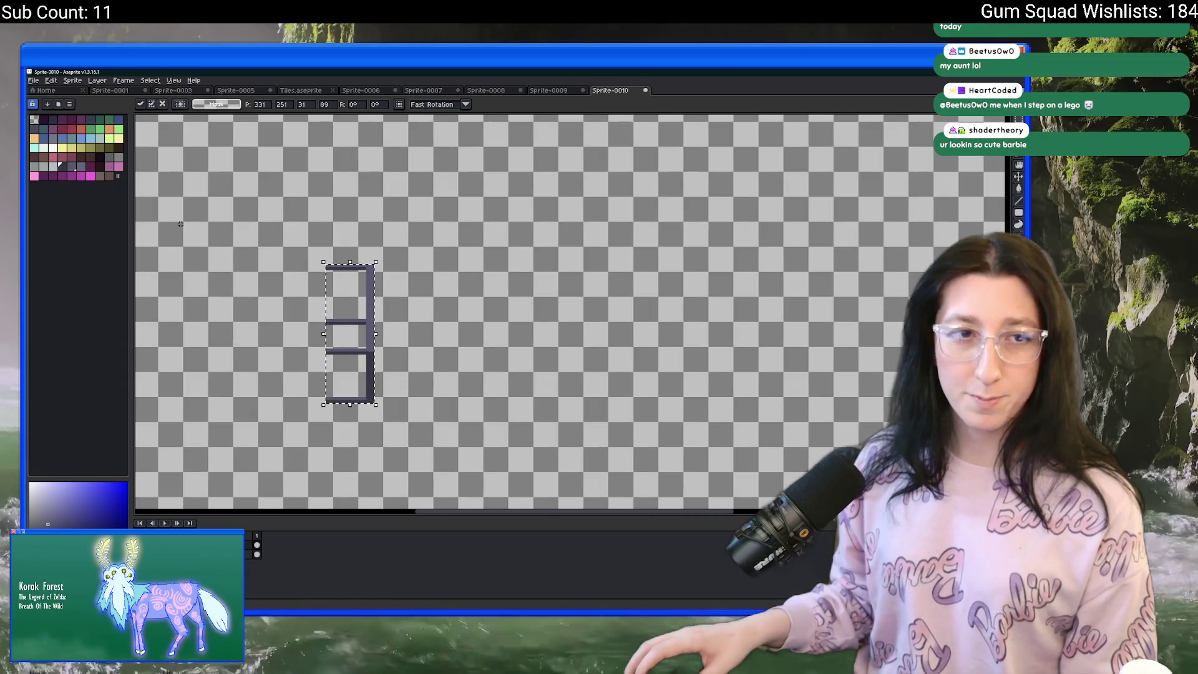
Crop the canvas down to the selected table.
click(97, 80)
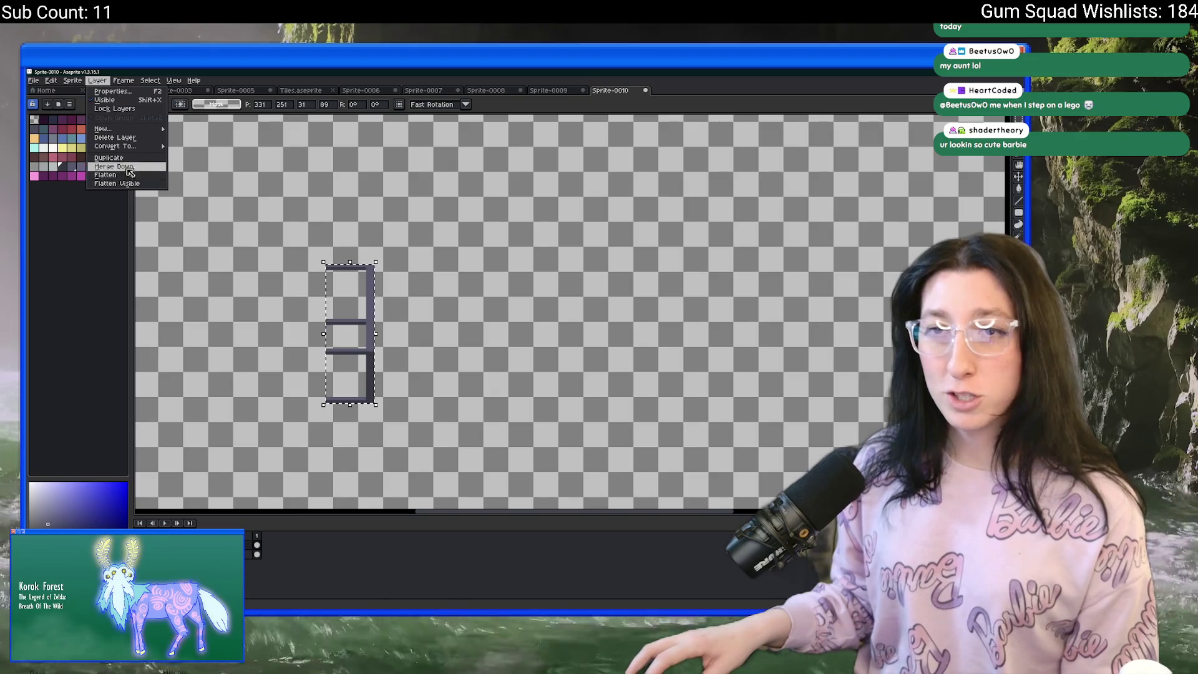
mouse_move(72, 80)
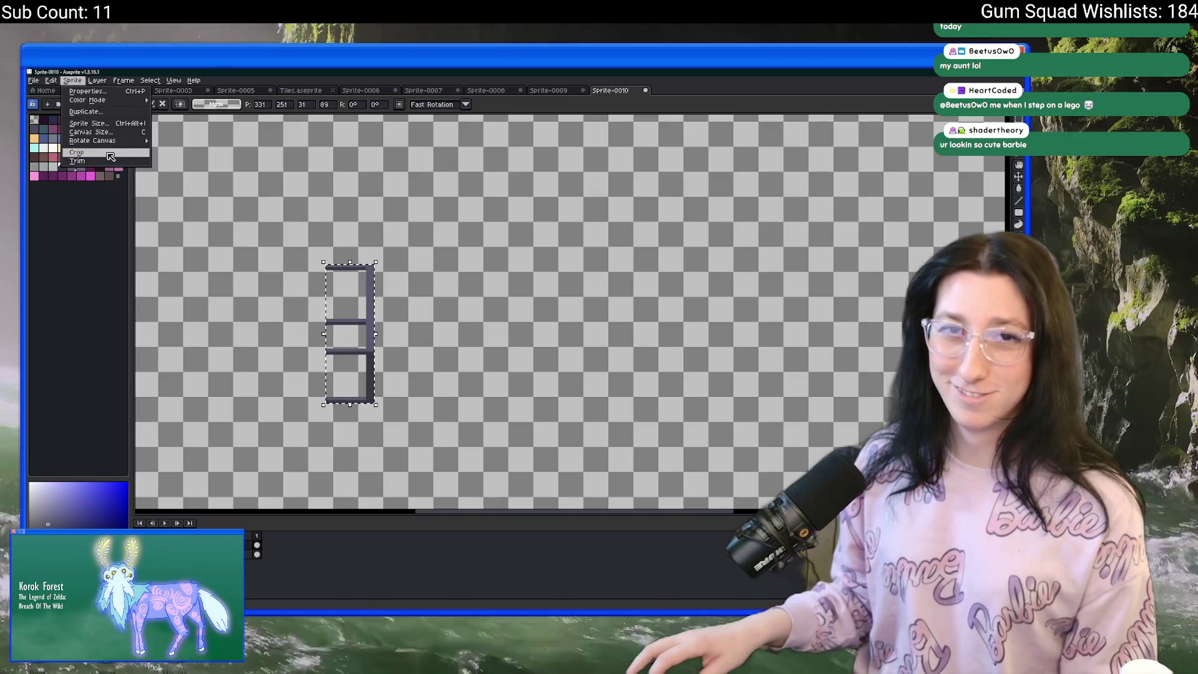
click(110, 156)
key(ctrl+e)
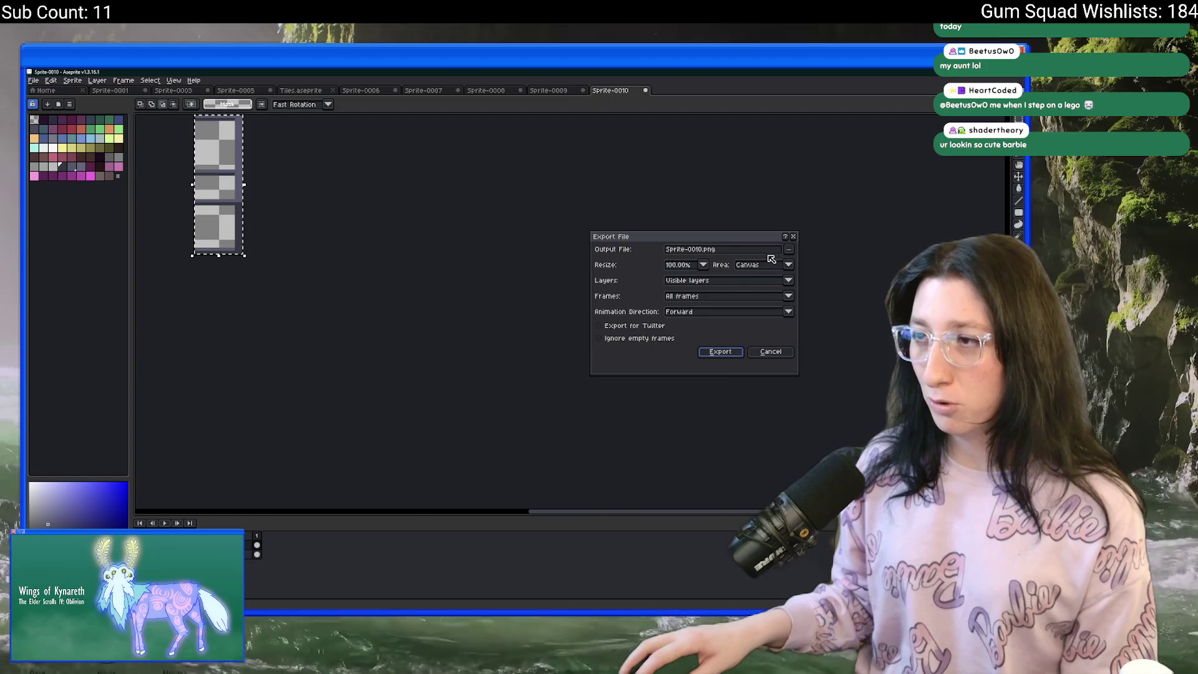
Export the table as FlippedTableSteel.png into the UnknownSpaces Art folder.
click(788, 250)
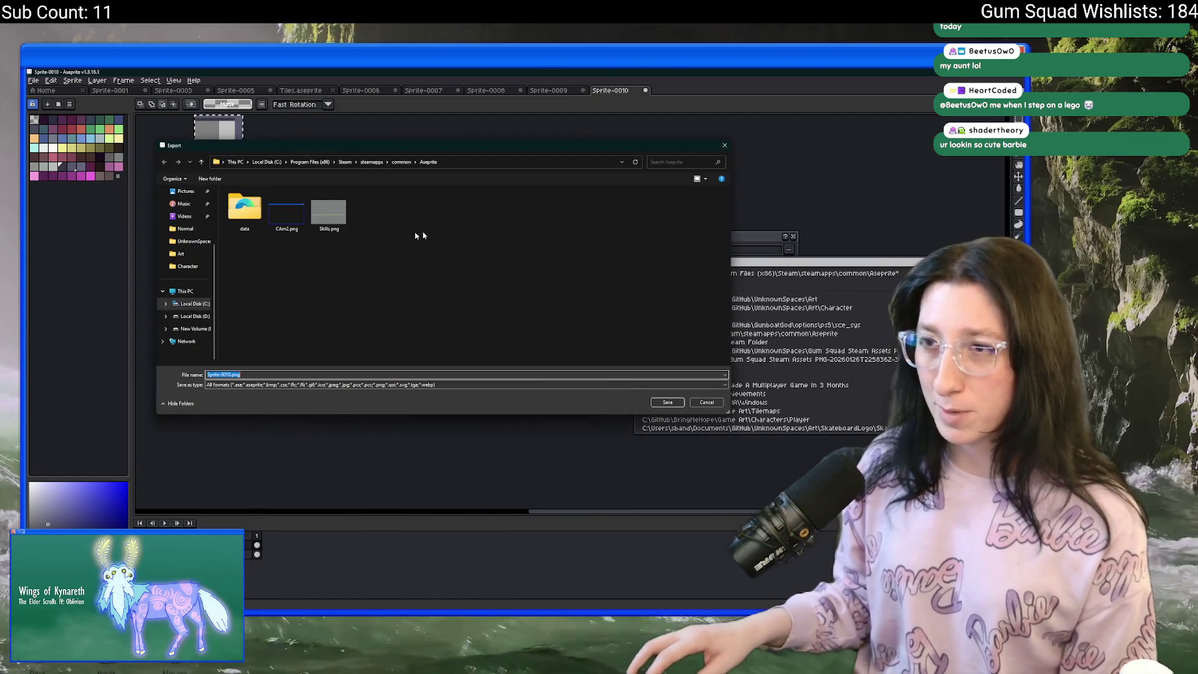
click(193, 231)
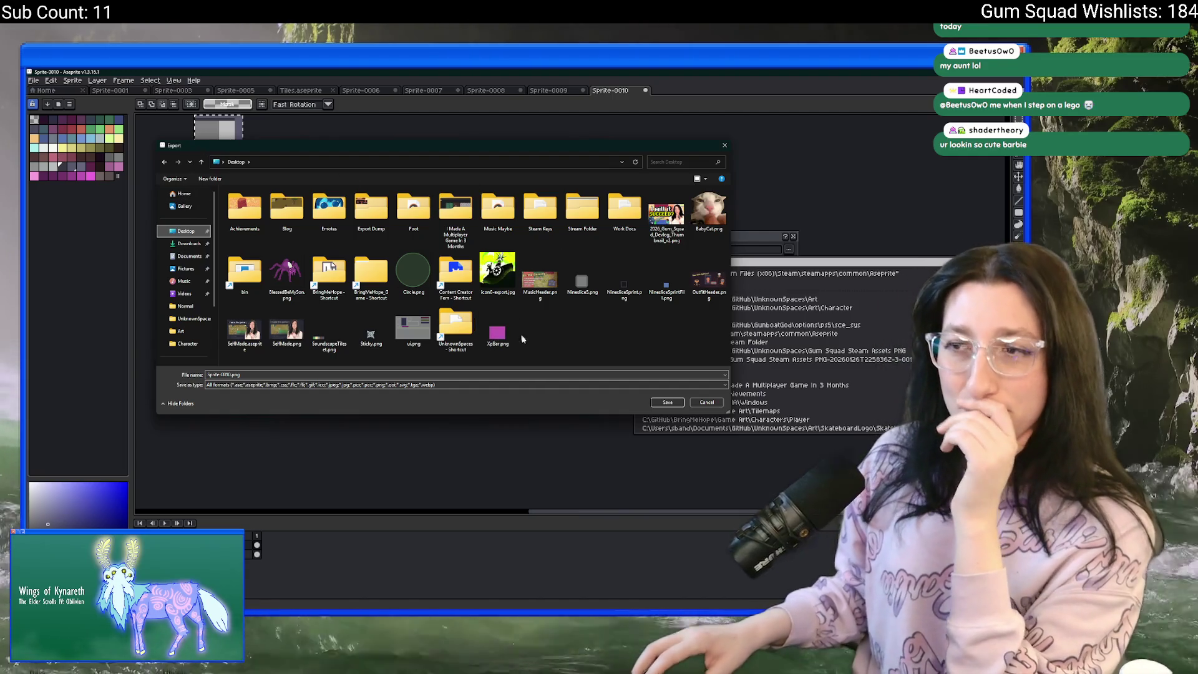
double_click(454, 328)
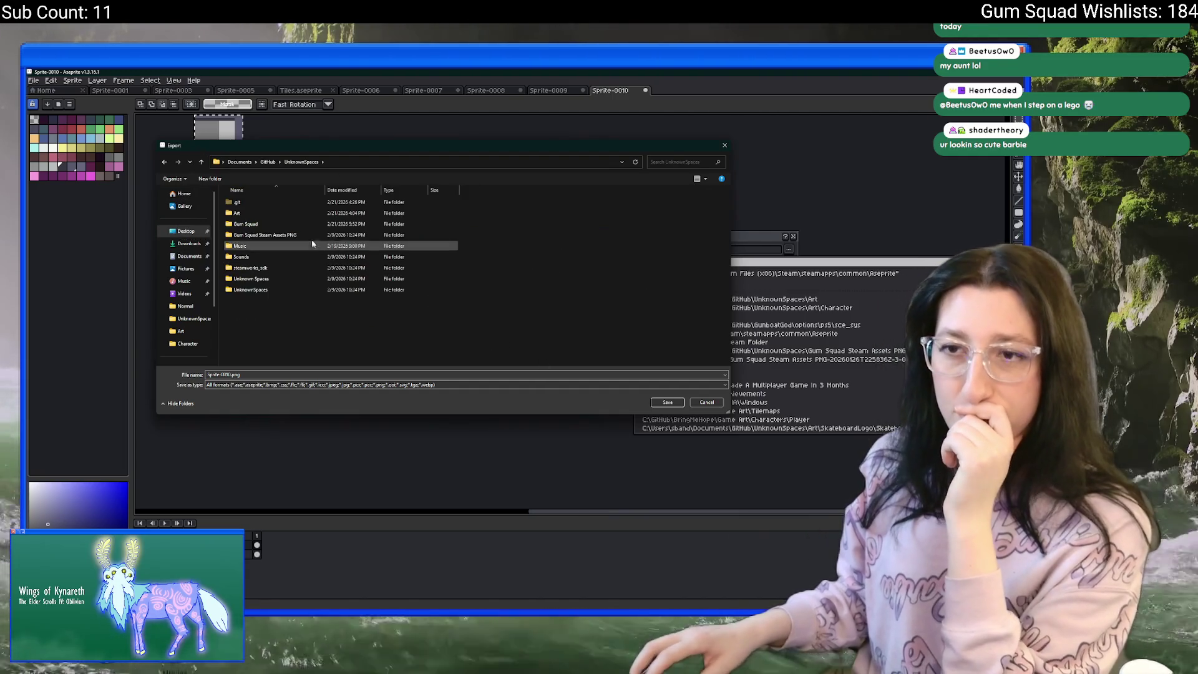
double_click(240, 213)
click(229, 375)
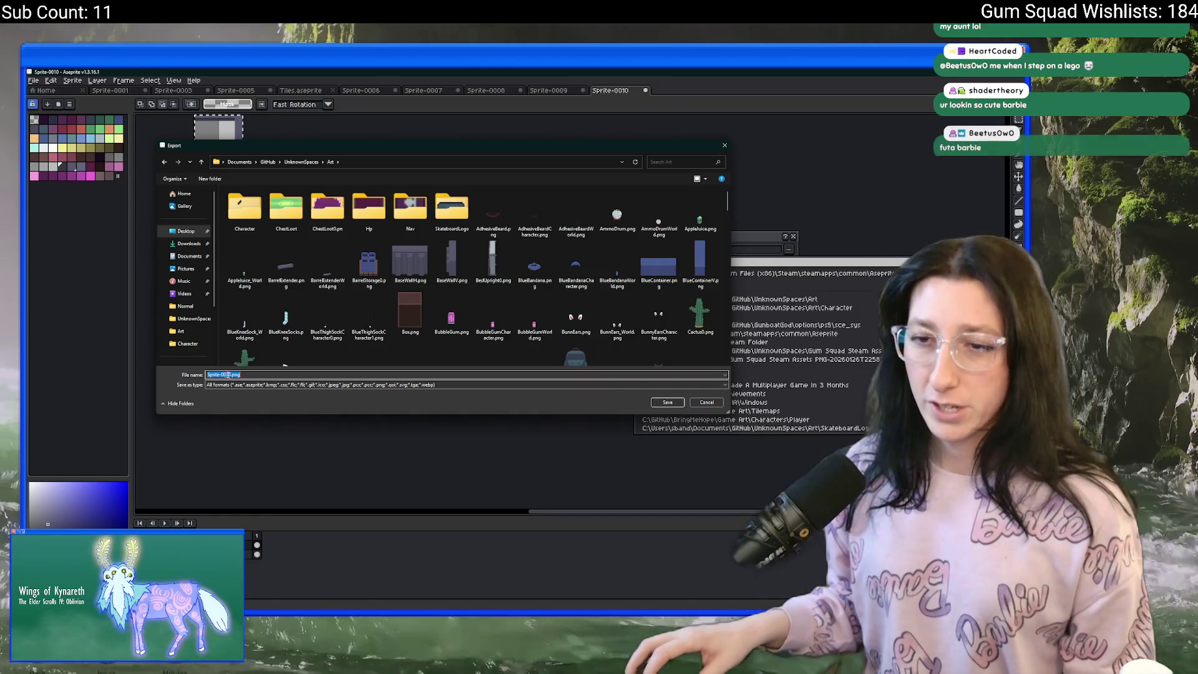
drag(231, 375, 200, 374)
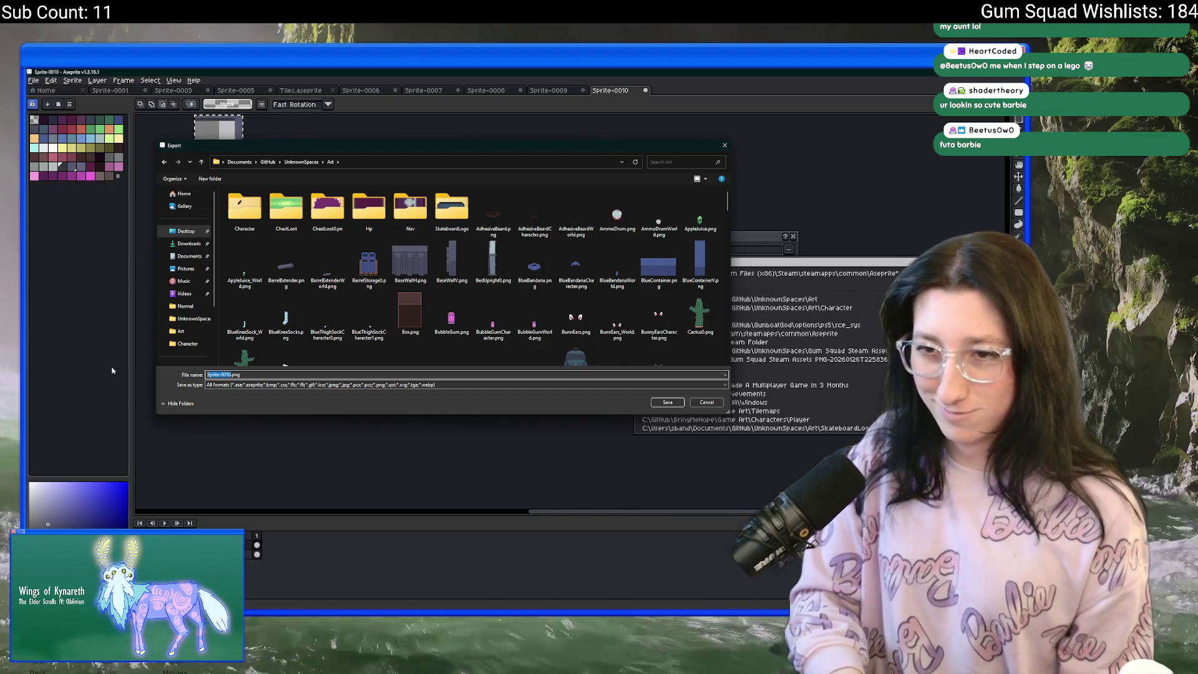
text(Steel)
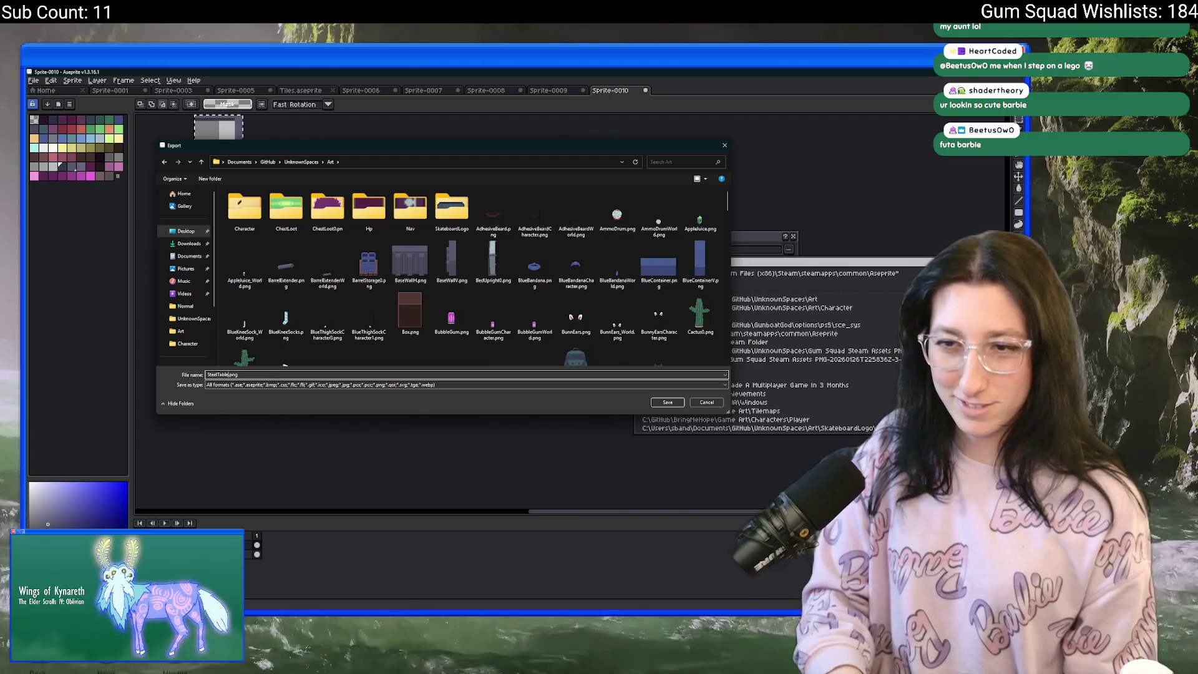
key(BackSpace)
text(Side)
text(lippedTable)
text(teel)
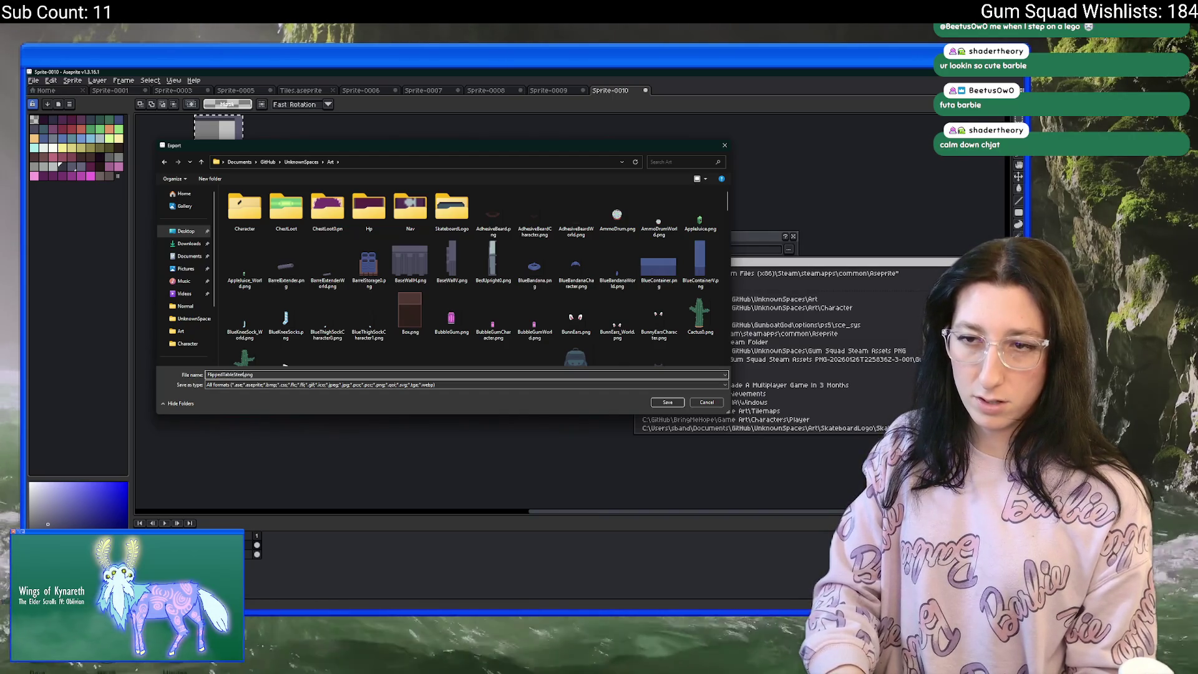
key(Return)
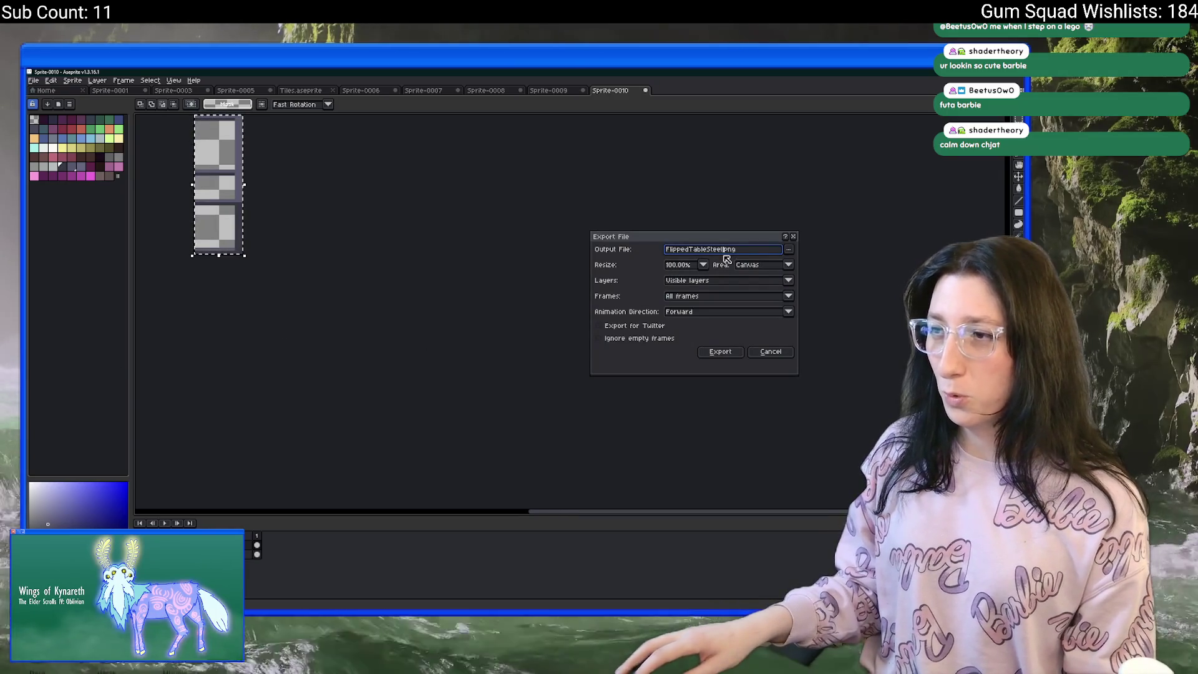
key(Return)
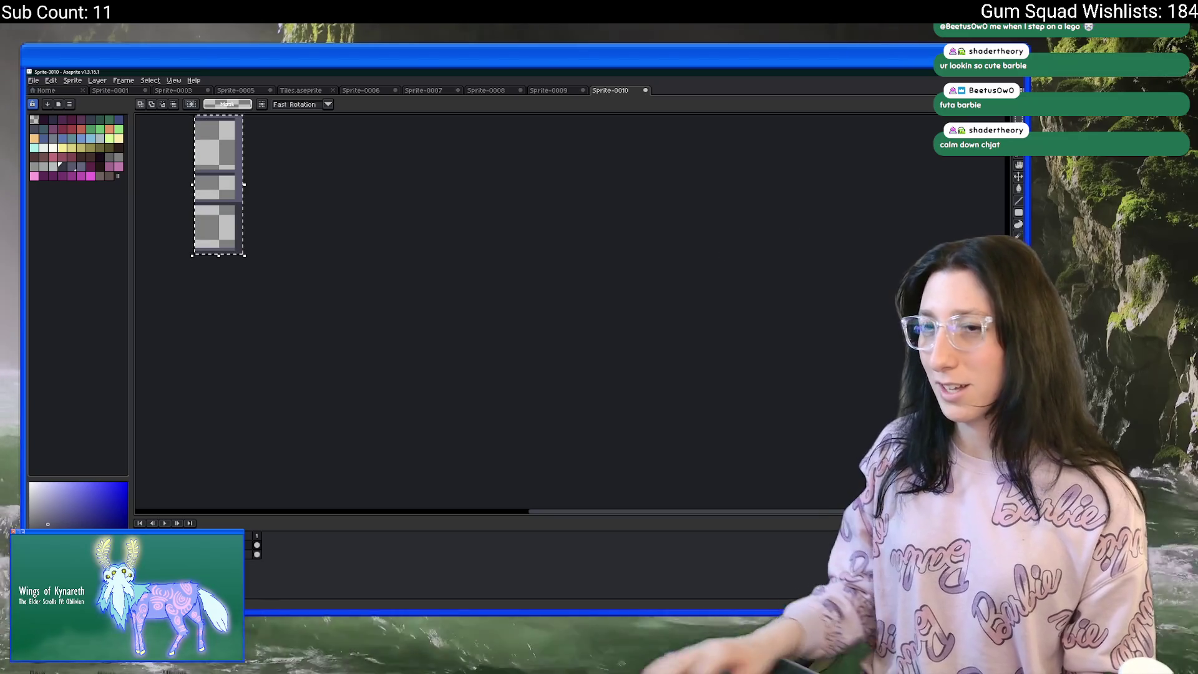
Shift the table on the canvas, trim the output file name, re-export the PNG, and return to GameMaker.
mouse_move(240, 256)
mouse_down()
mouse_move(263, 277)
mouse_move(408, 307)
mouse_up()
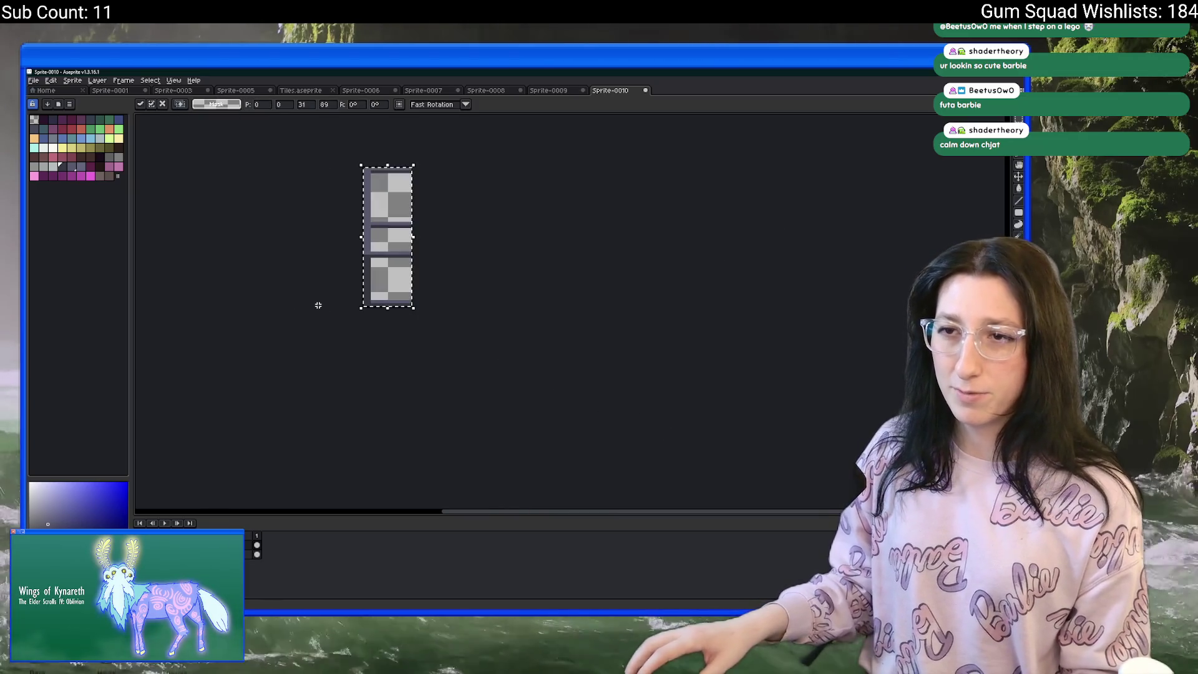
key(ctrl+alt+shift+s)
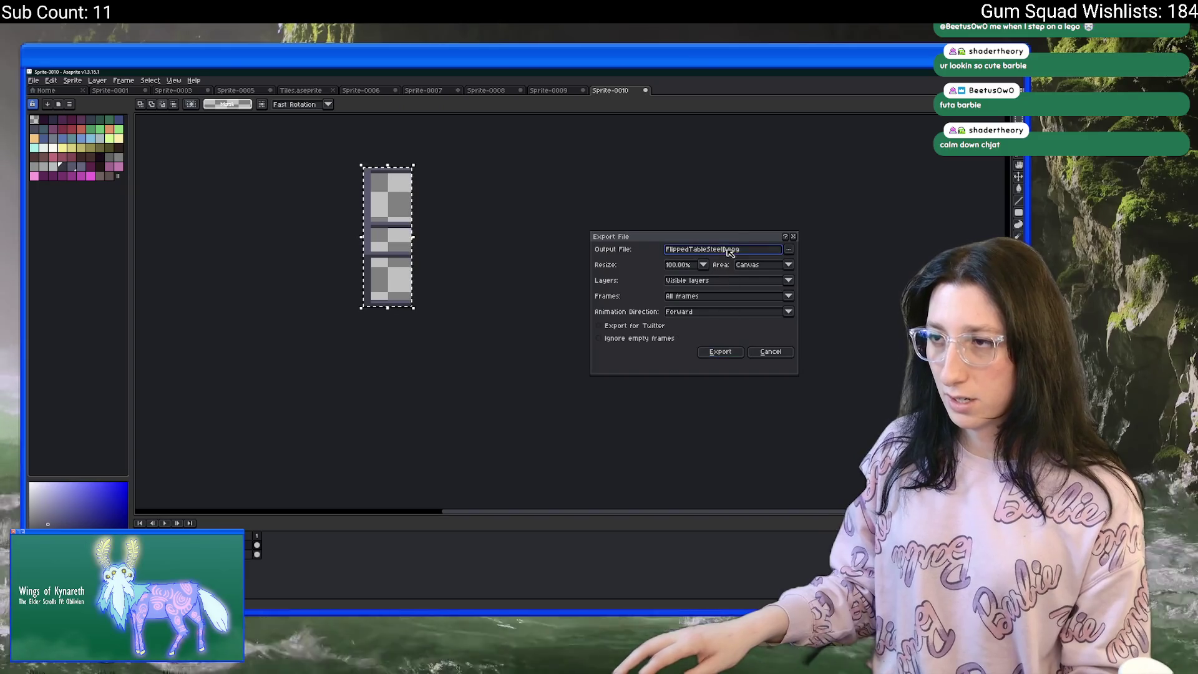
click(731, 249)
key(BackSpace)
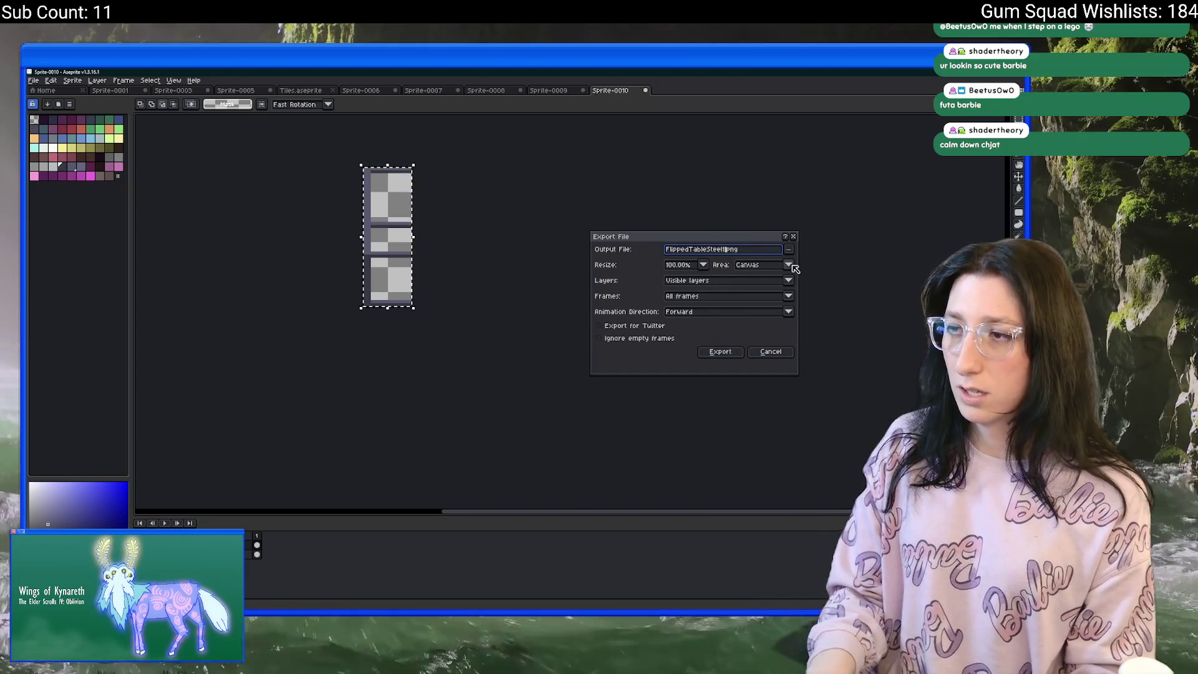
key(Return)
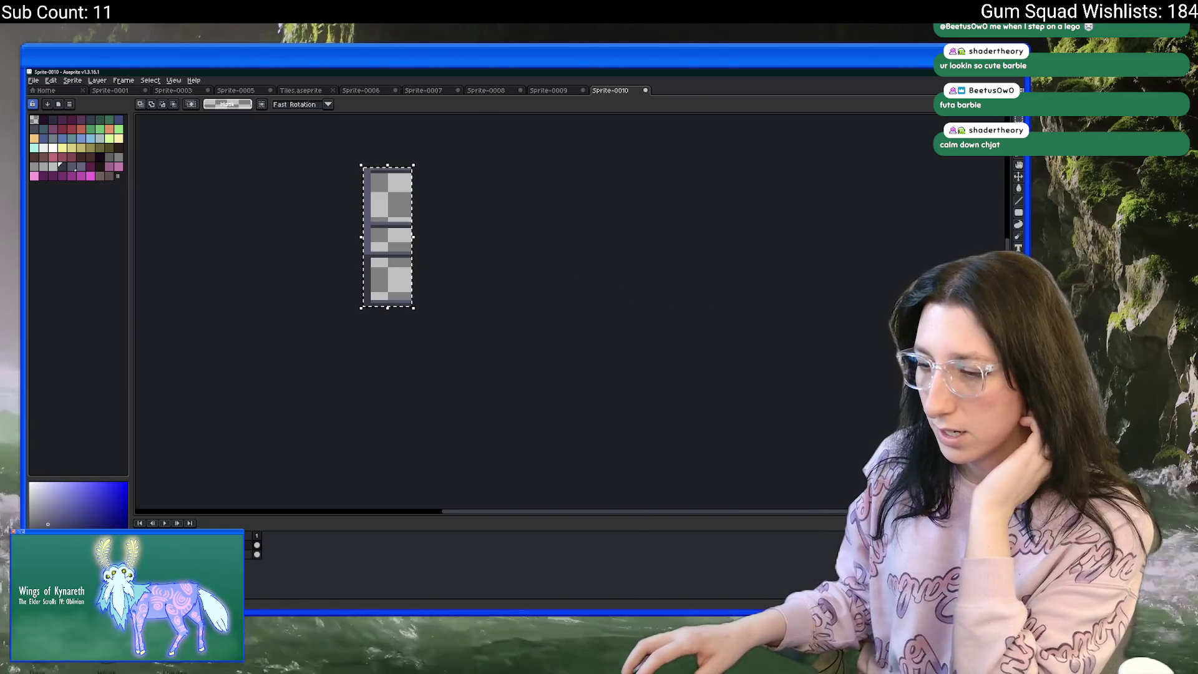
key(alt+Tab)
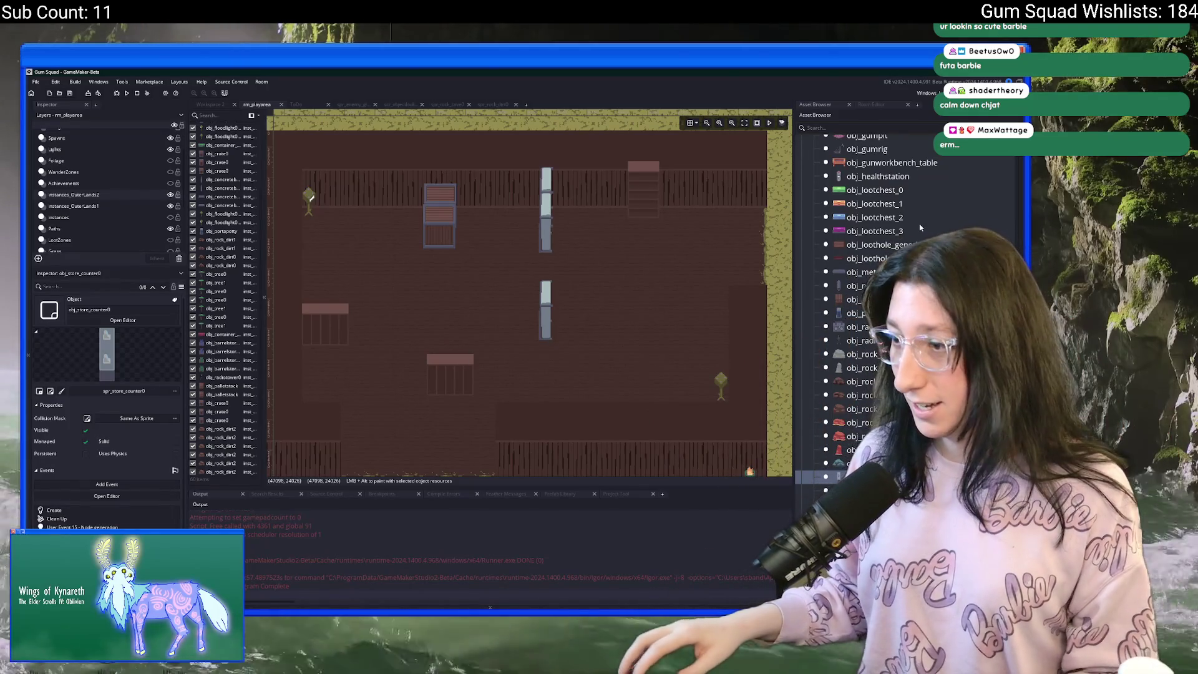
Duplicate spr_barrelstorage0 in Props and rename the copy spr_flippedtablesteel0.
scroll(920, 229, down, 15)
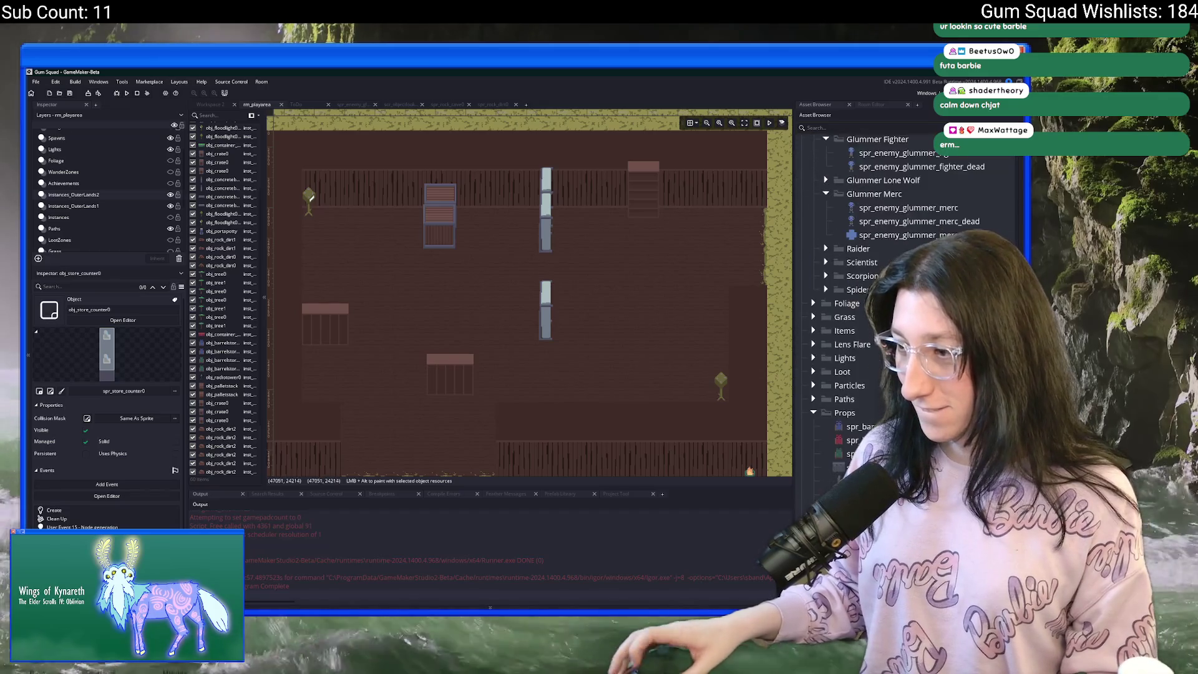
scroll(874, 281, down, 5)
click(868, 223)
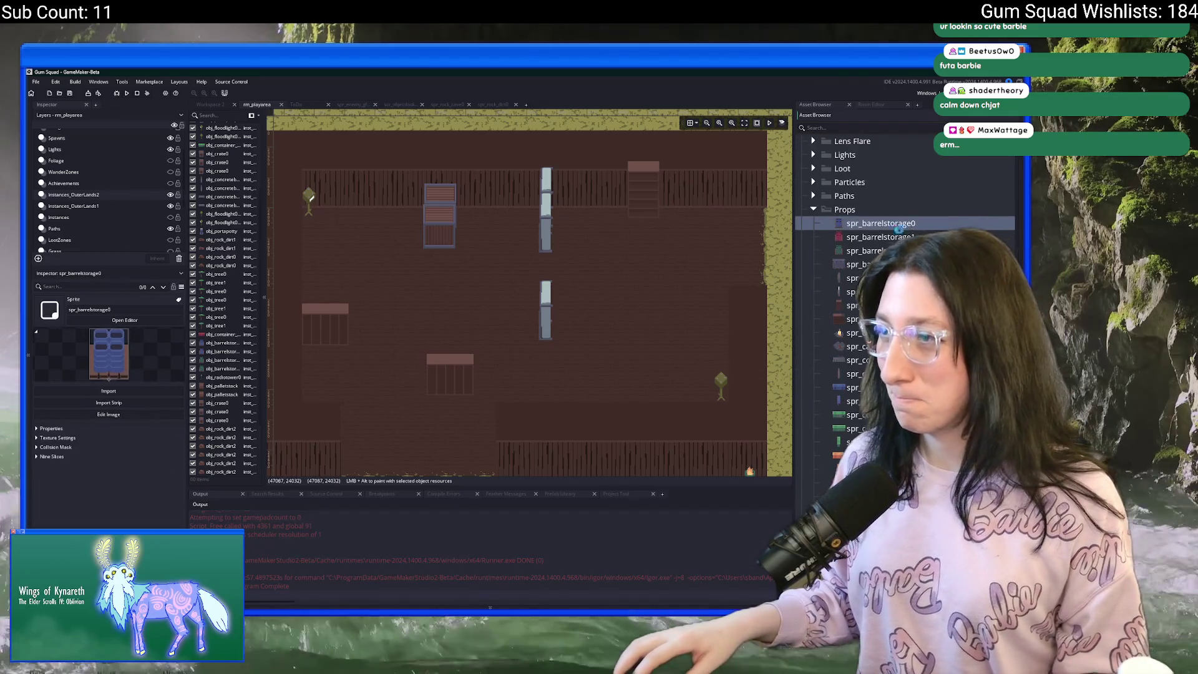
key(ctrl+d)
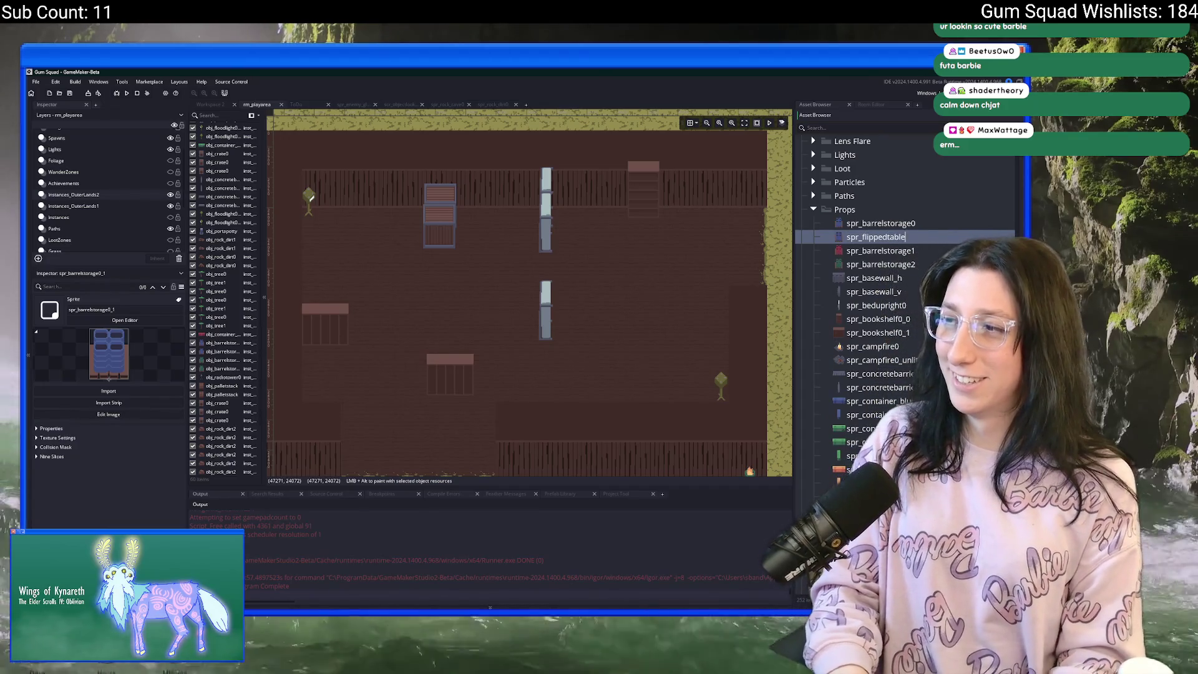
text(spr_flippedtablesteel)
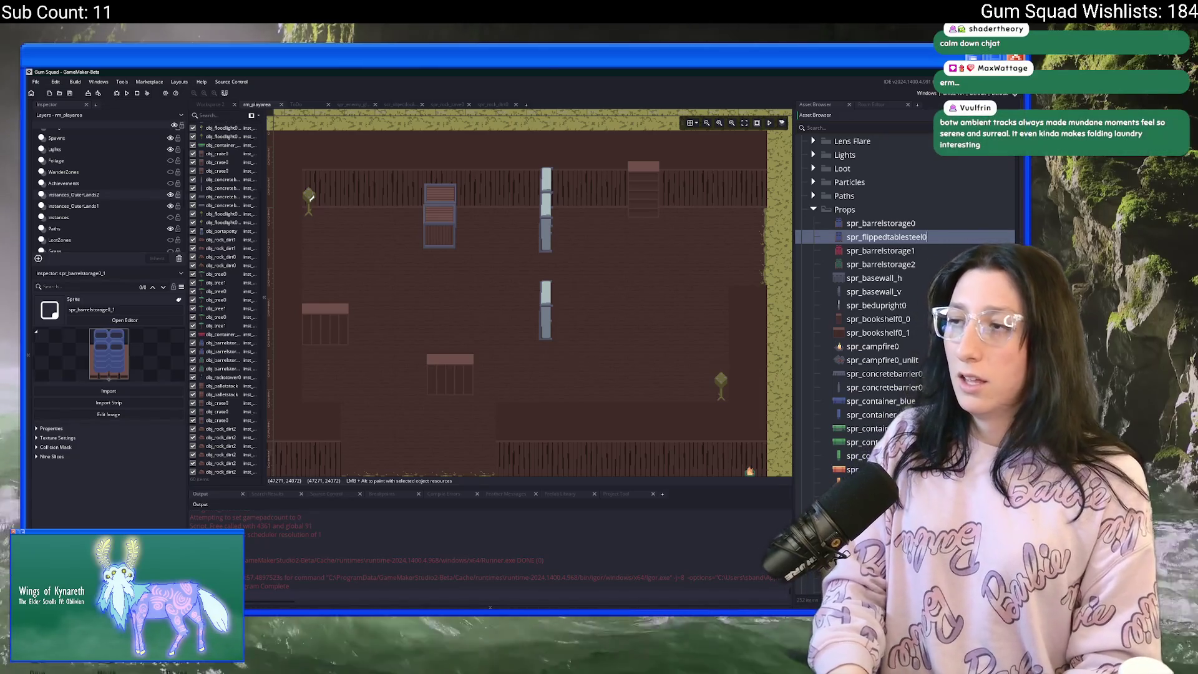
text(0)
key(Return)
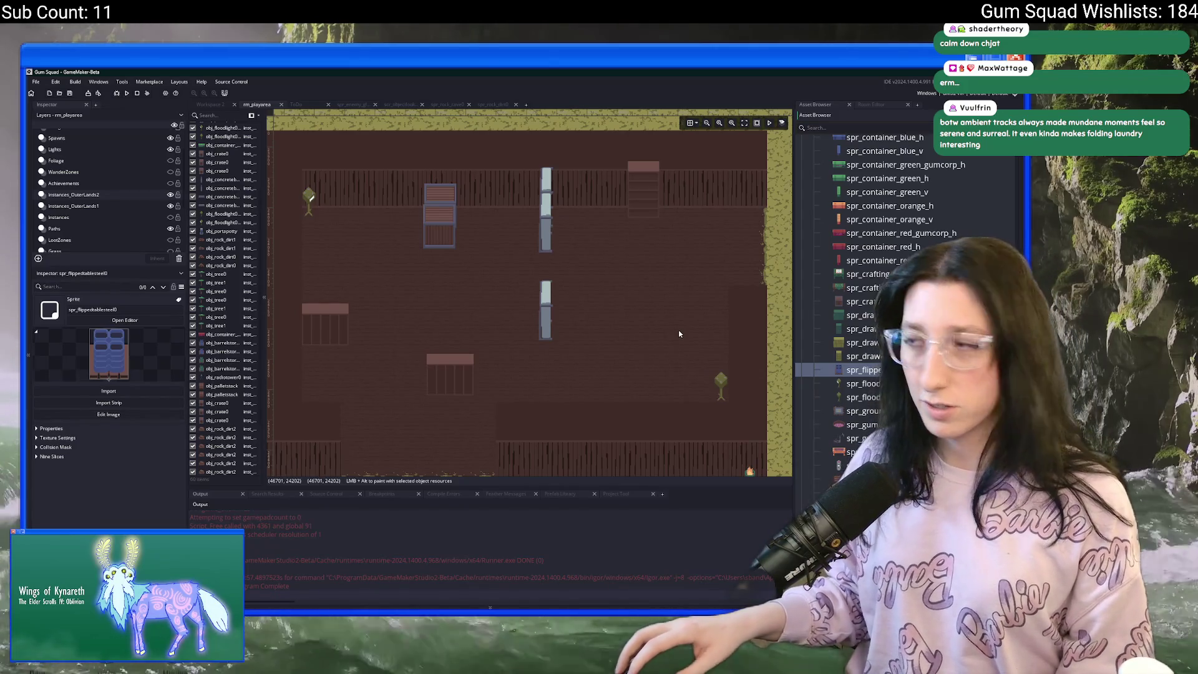
Import FlippedTableSteel0.png into spr_flippedtablesteel0, replacing the barrel image with the 31×89 table.
double_click(873, 371)
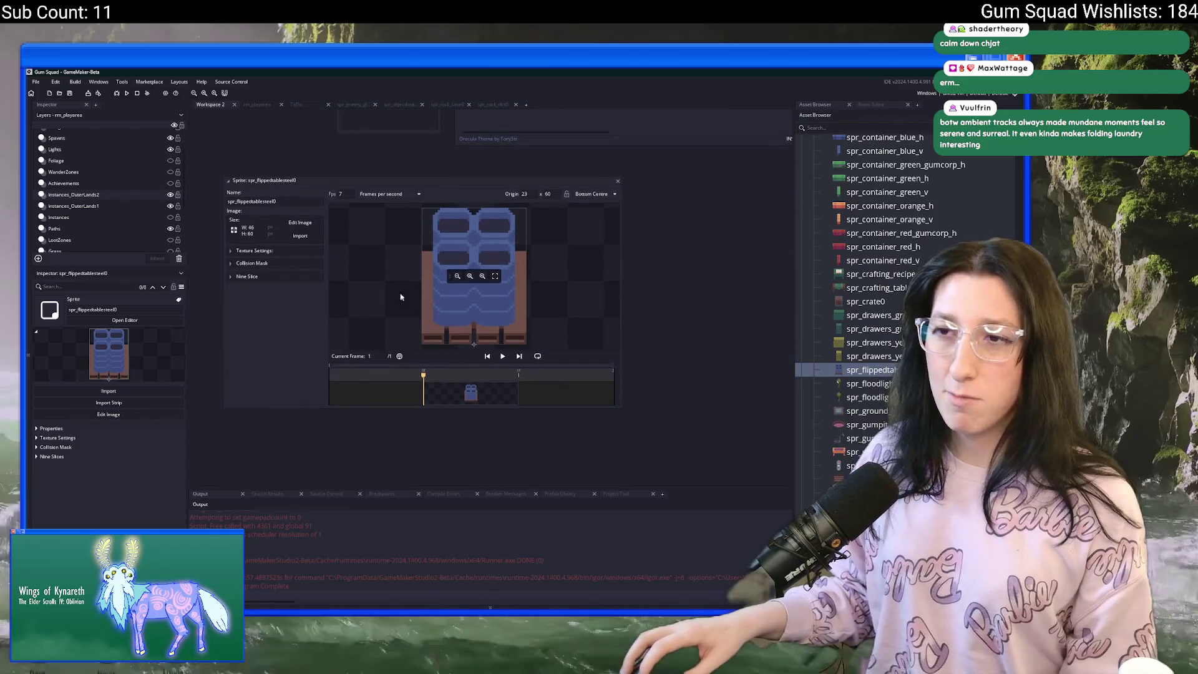
click(300, 236)
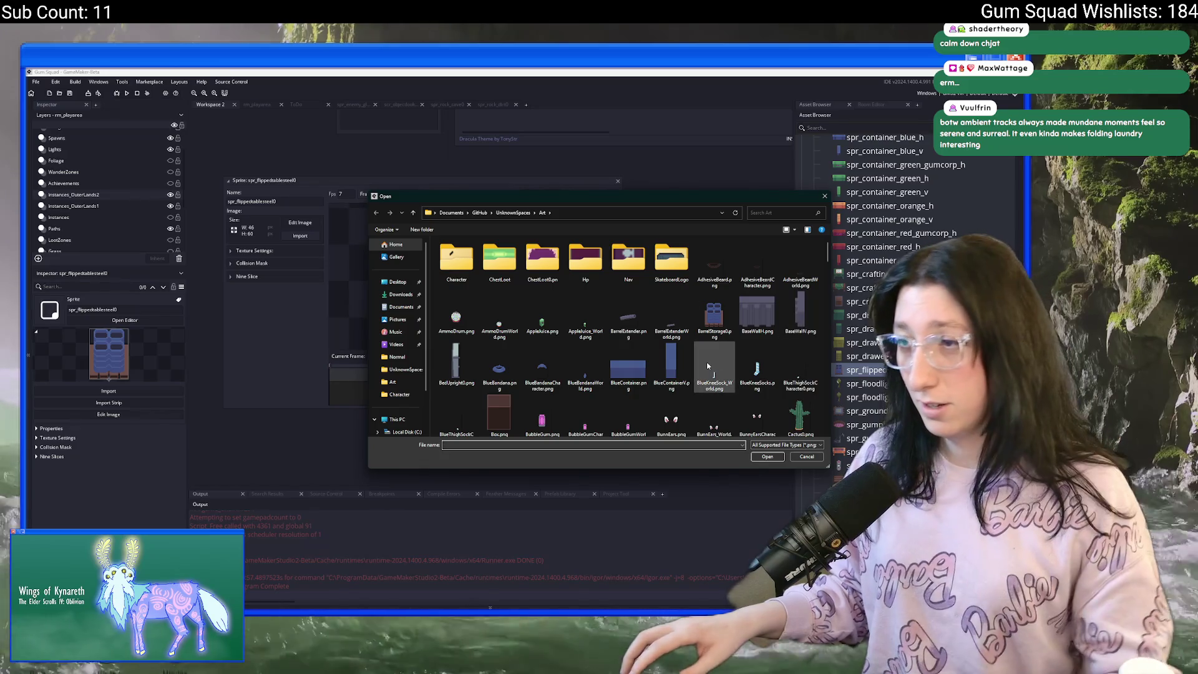
scroll(711, 350, down, 3)
scroll(710, 349, down, 10)
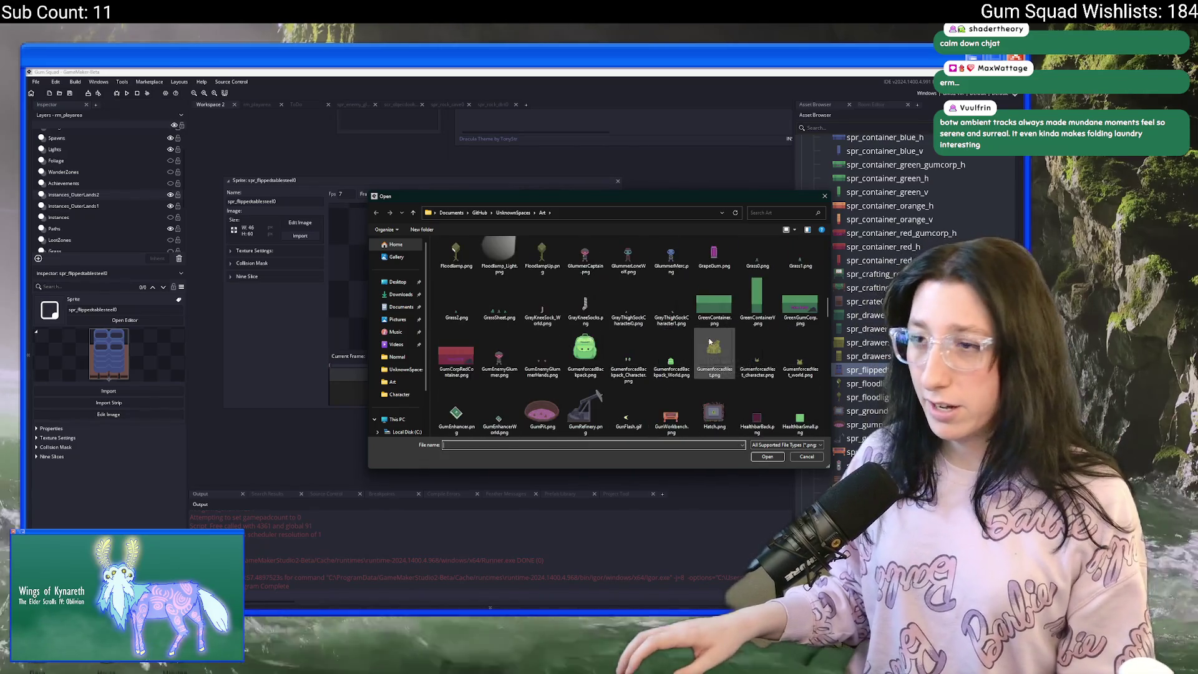
scroll(728, 340, up, 8)
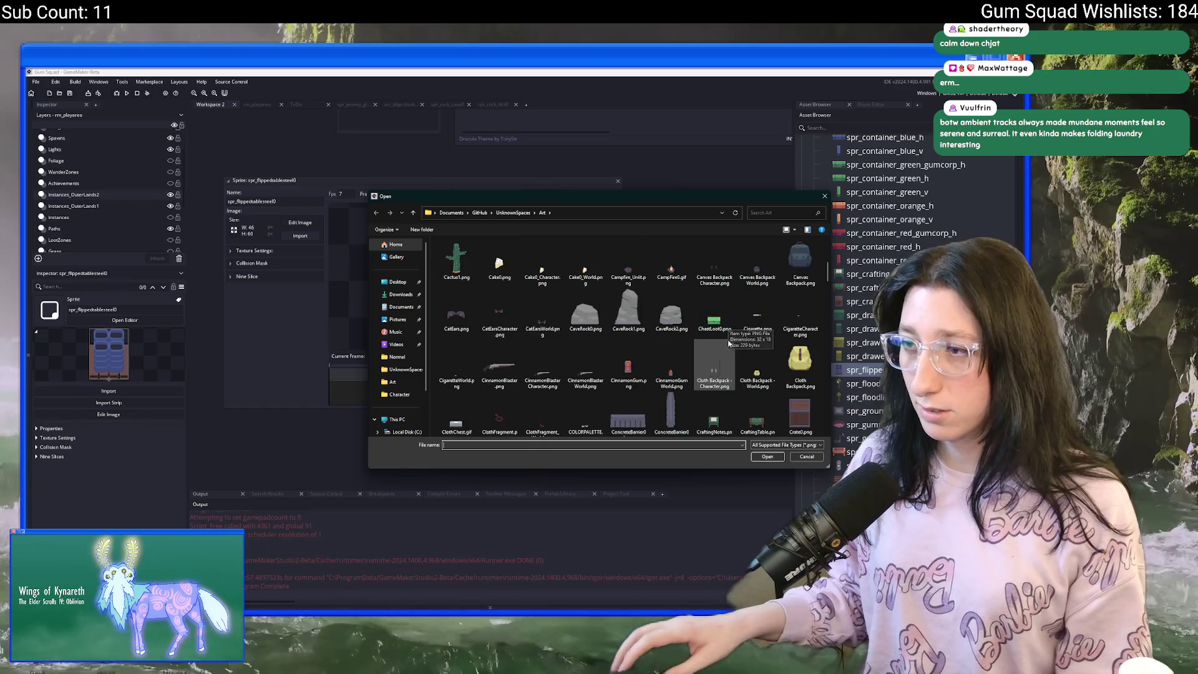
scroll(756, 353, down, 2)
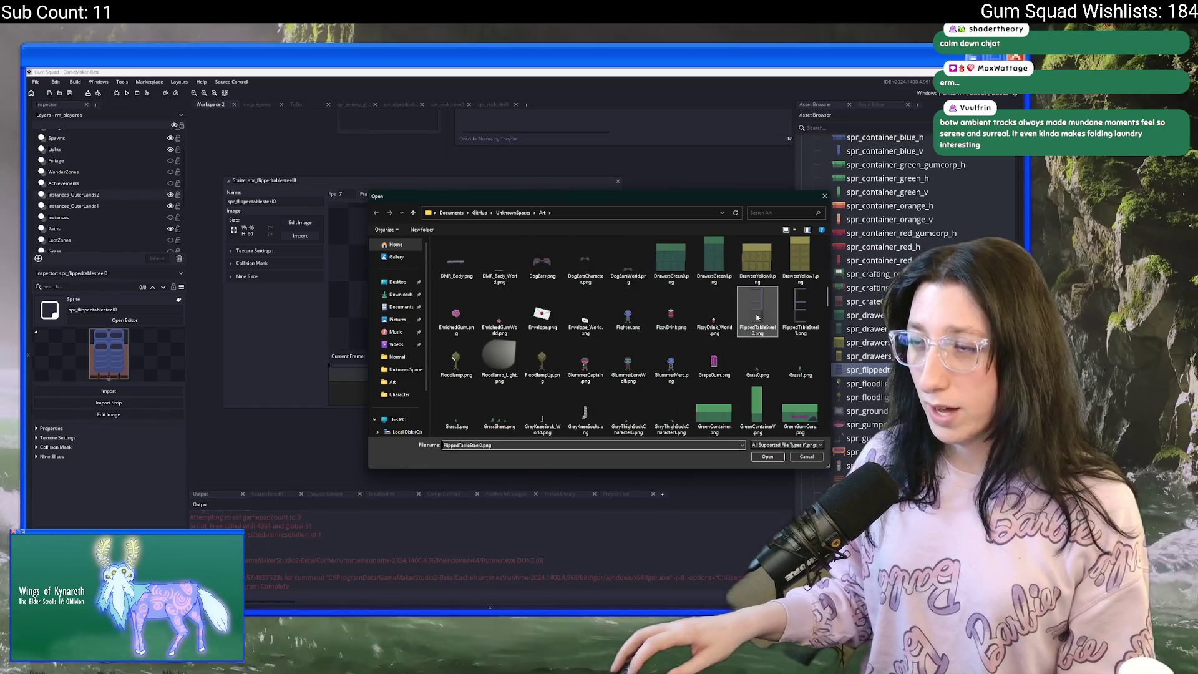
double_click(756, 315)
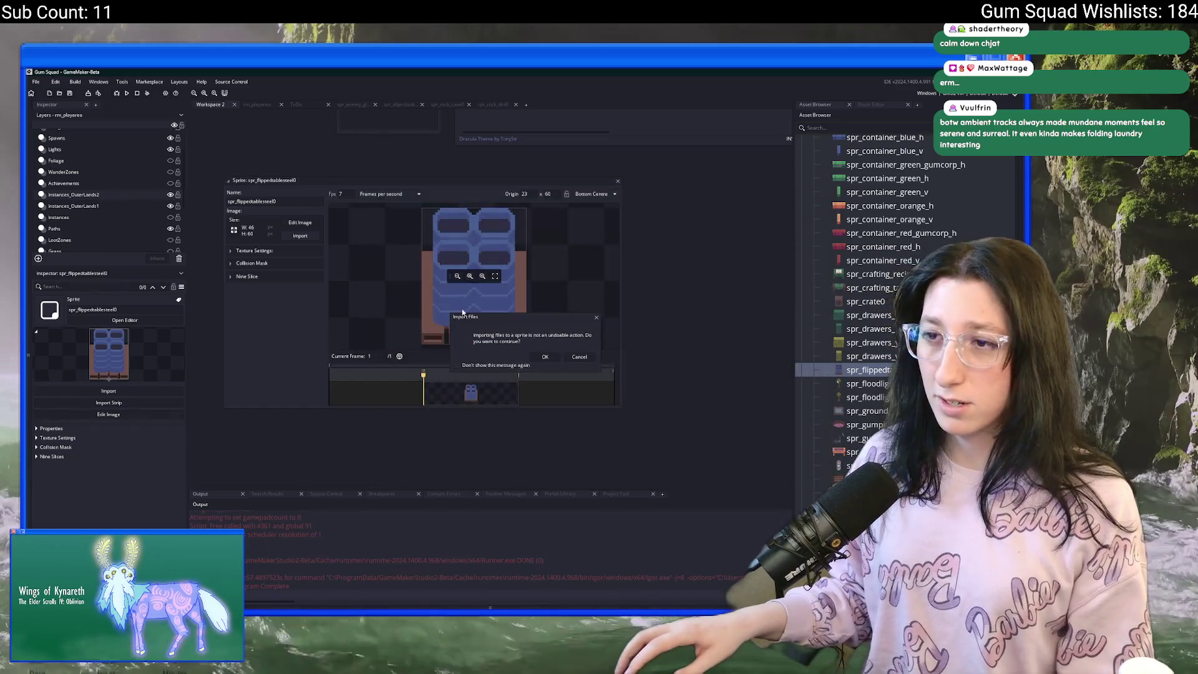
click(542, 357)
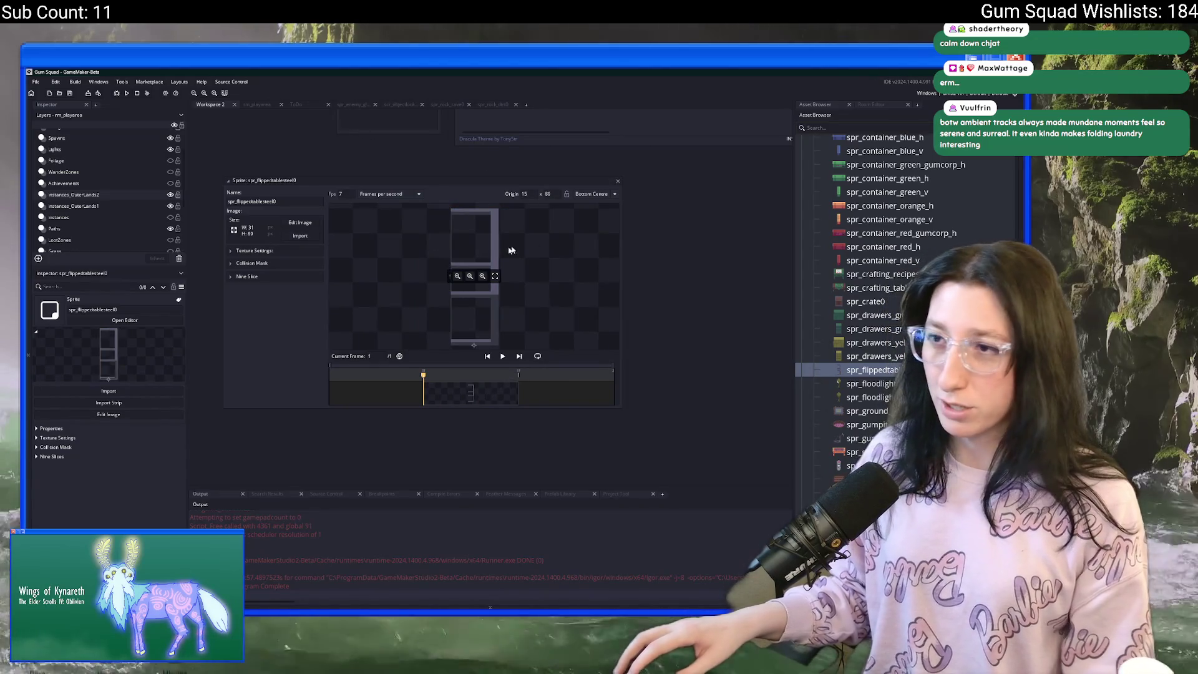
mouse_move(499, 333)
mouse_down()
mouse_move(506, 324)
mouse_move(467, 304)
mouse_up()
Fit the collision rectangle over the whole table: Left 0, Top 0, Right 30, Bottom 88.
click(252, 263)
mouse_move(441, 256)
mouse_down()
mouse_move(477, 238)
mouse_move(451, 237)
mouse_up()
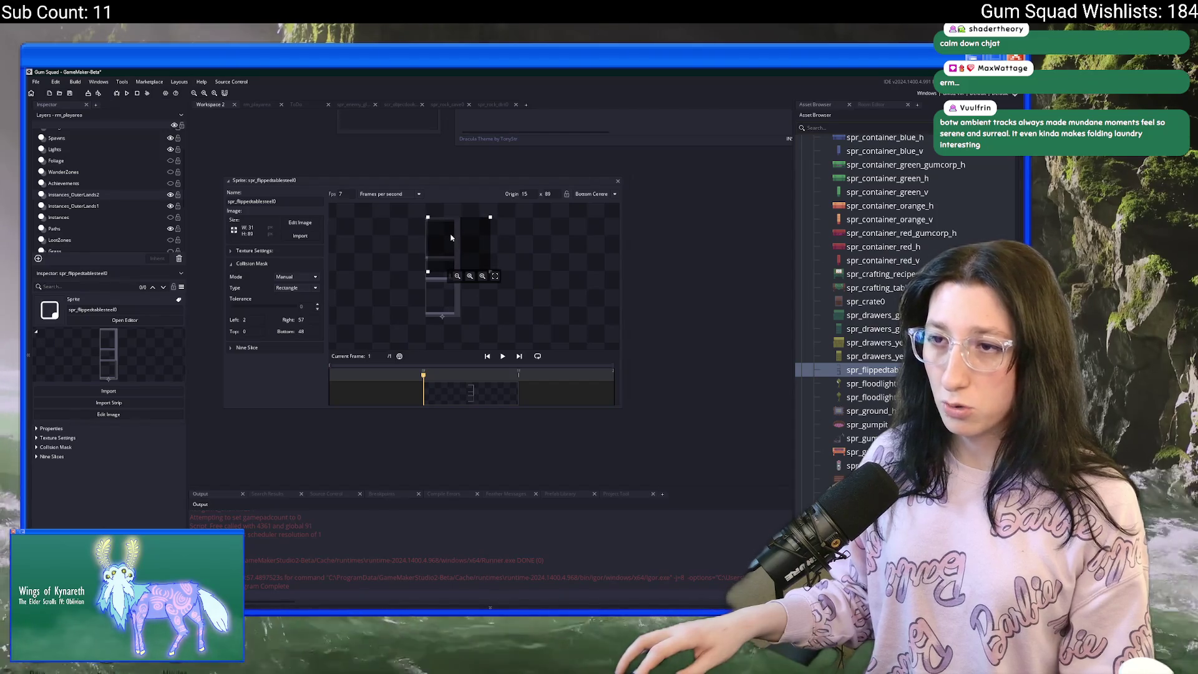
scroll(441, 269, up, 1)
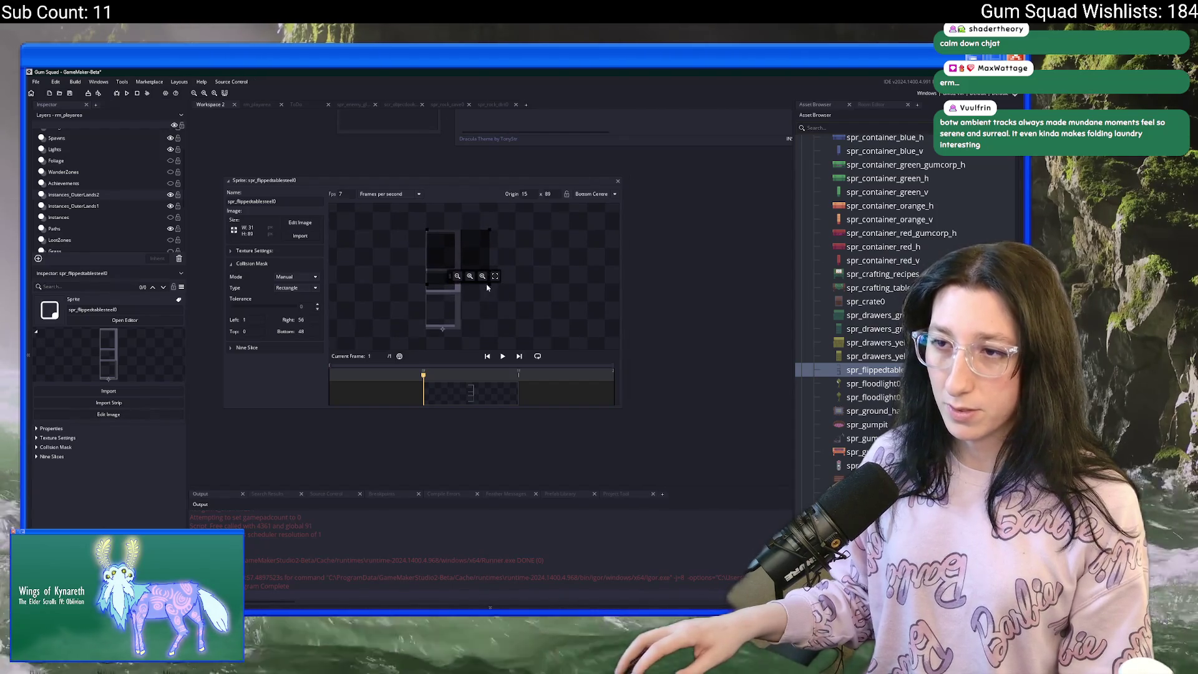
drag(490, 286, 461, 331)
scroll(447, 332, up, 2)
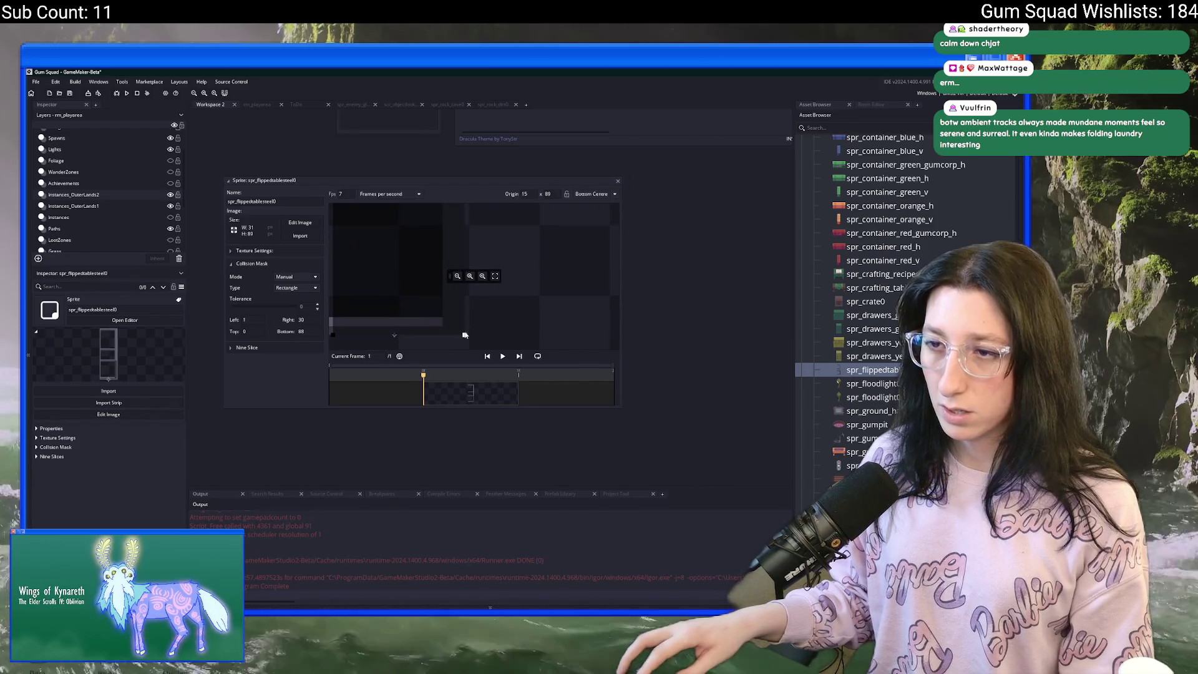
scroll(437, 305, up, 3)
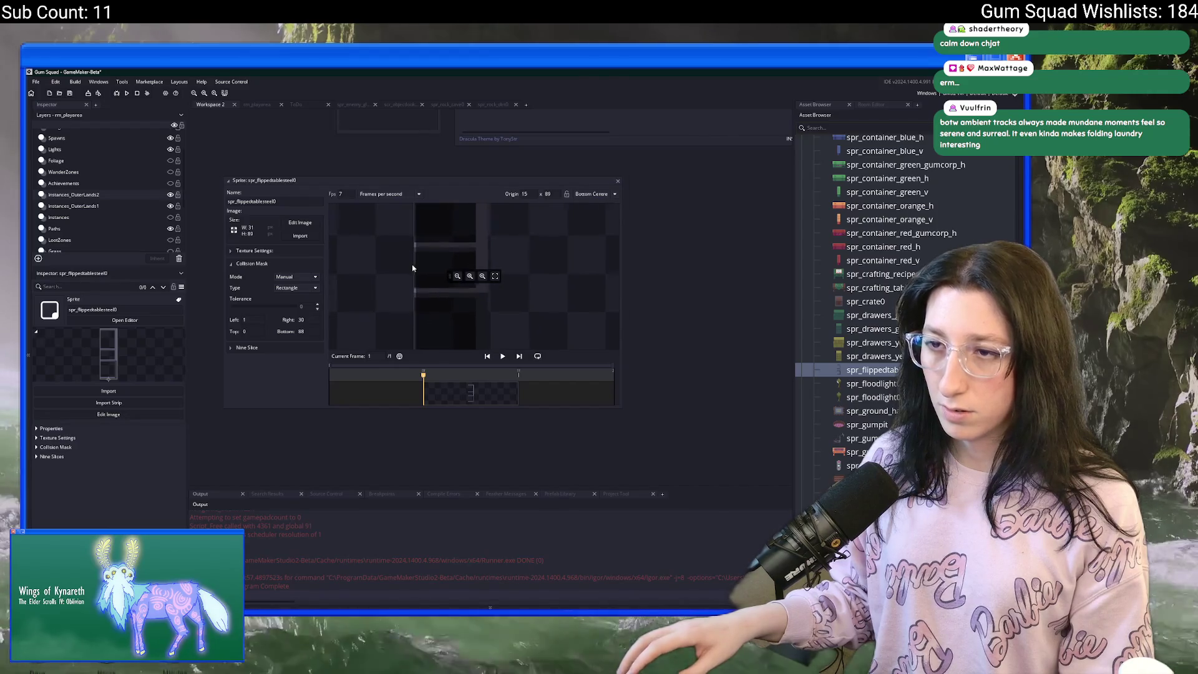
scroll(445, 309, up, 1)
drag(428, 302, 423, 302)
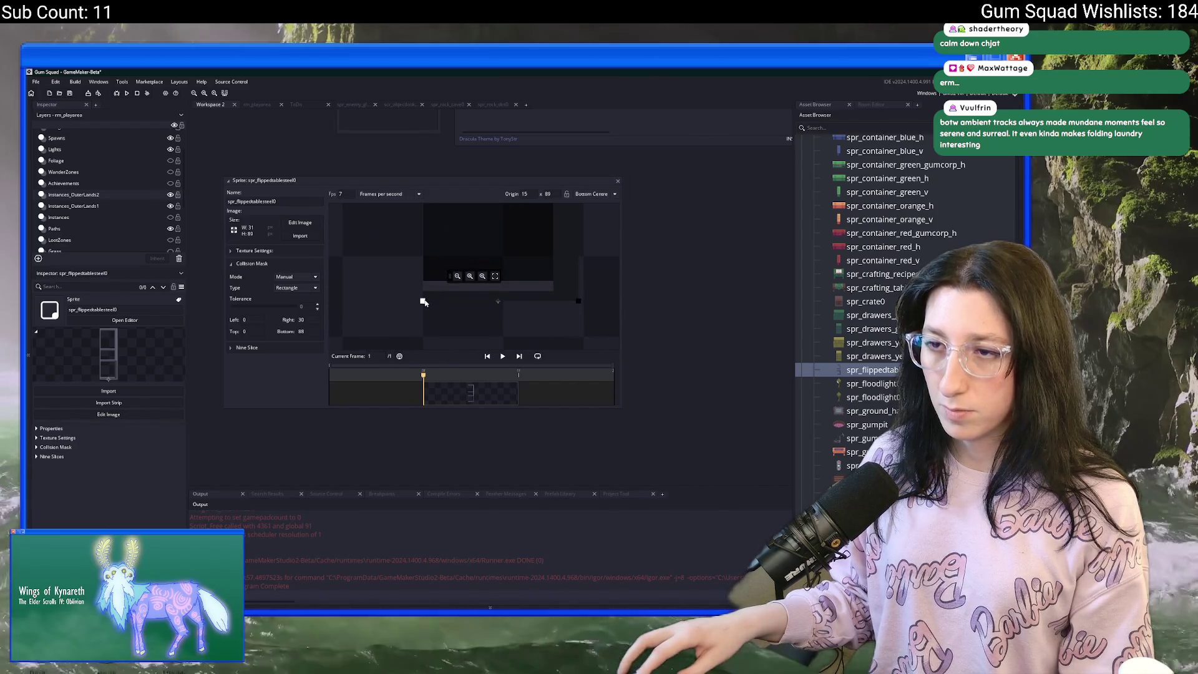
scroll(397, 296, down, 4)
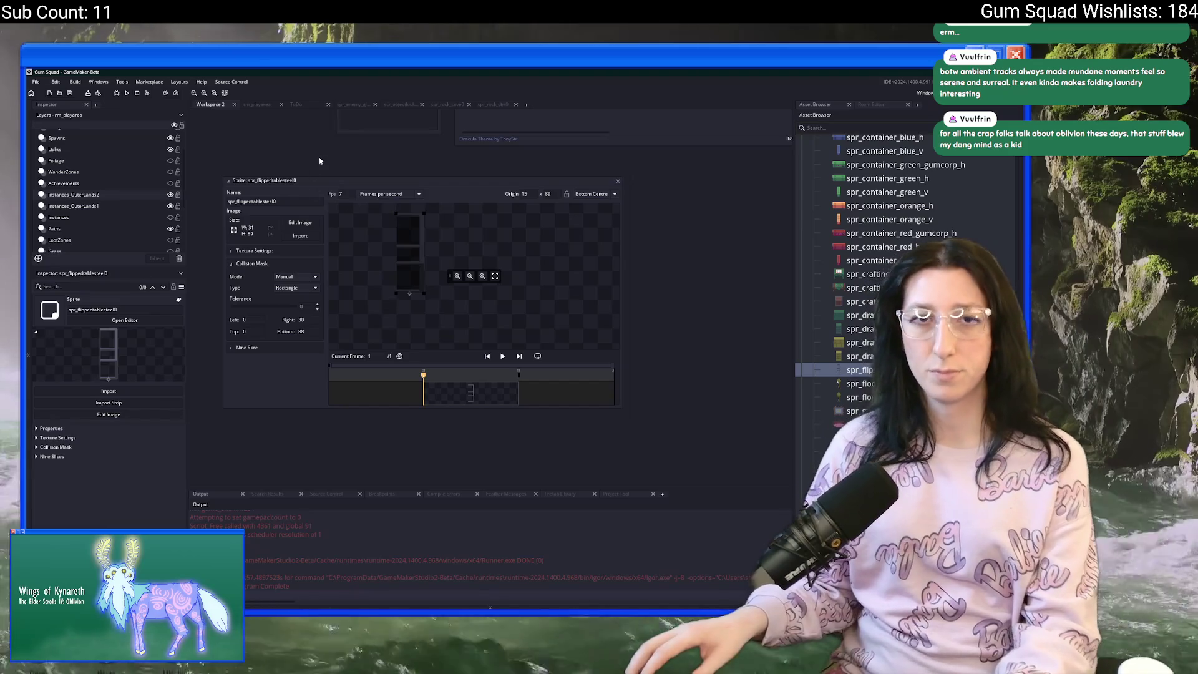
Recentre the sprite editor in the workspace and switch windows back to GameMaker.
drag(320, 161, 334, 145)
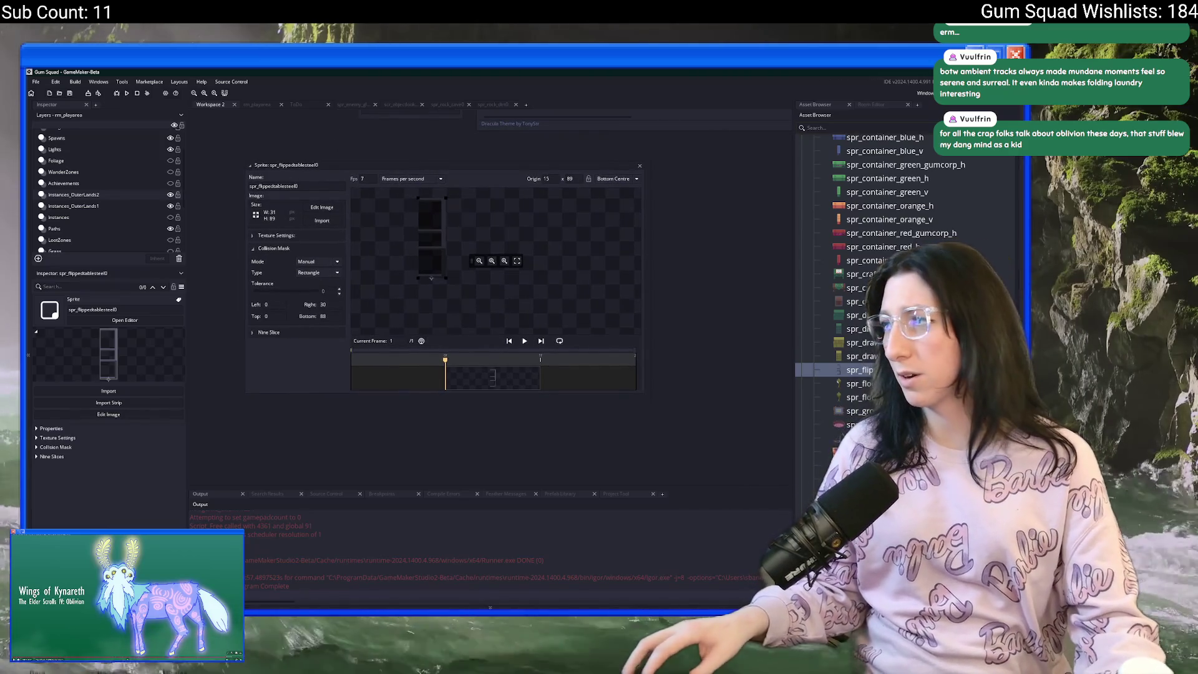
key(alt+Tab)
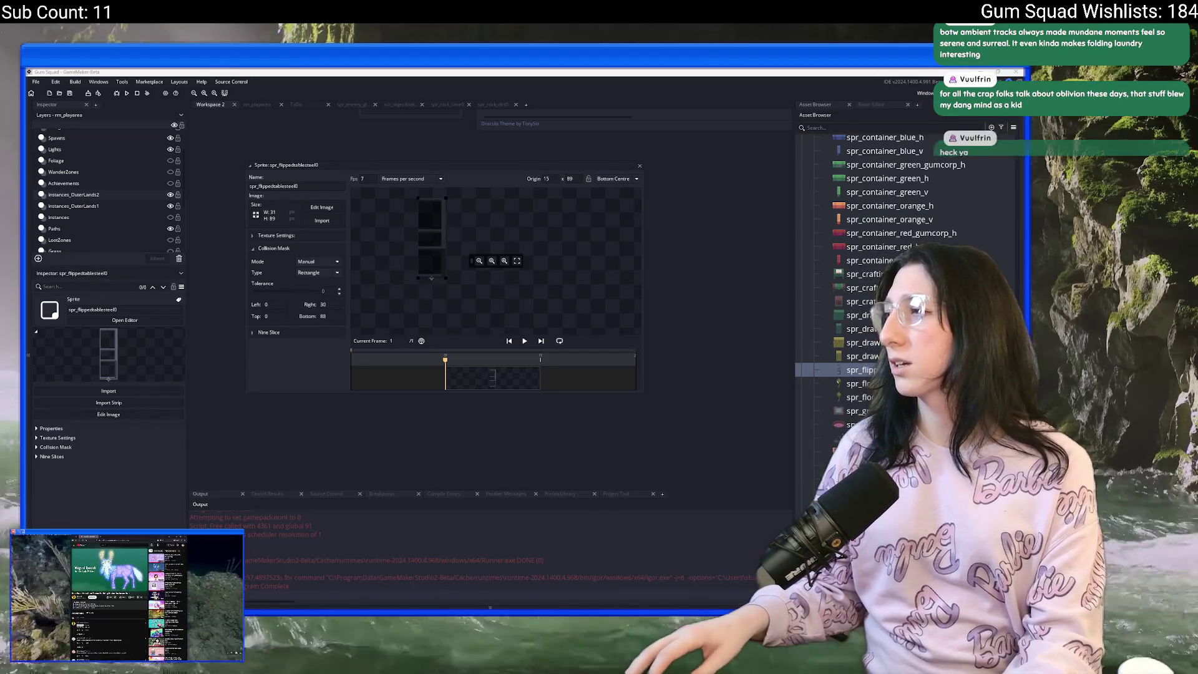
key(alt+Tab)
key(Tab)
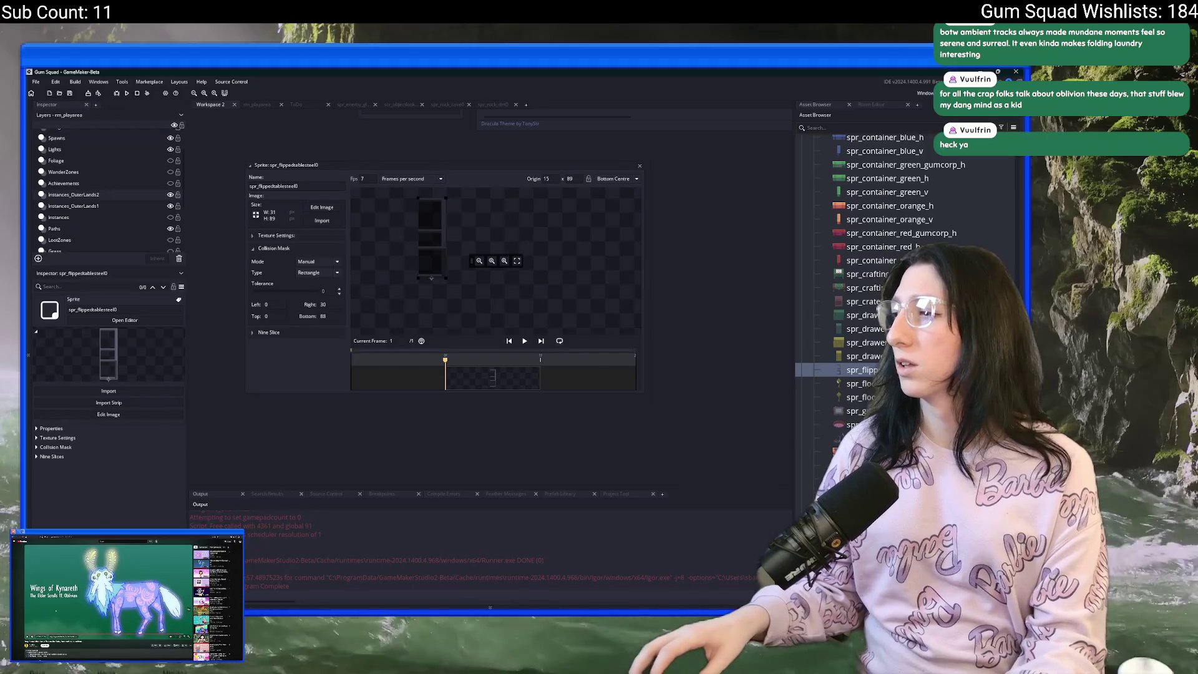
key(Tab)
key(Tab)
key(Tab)
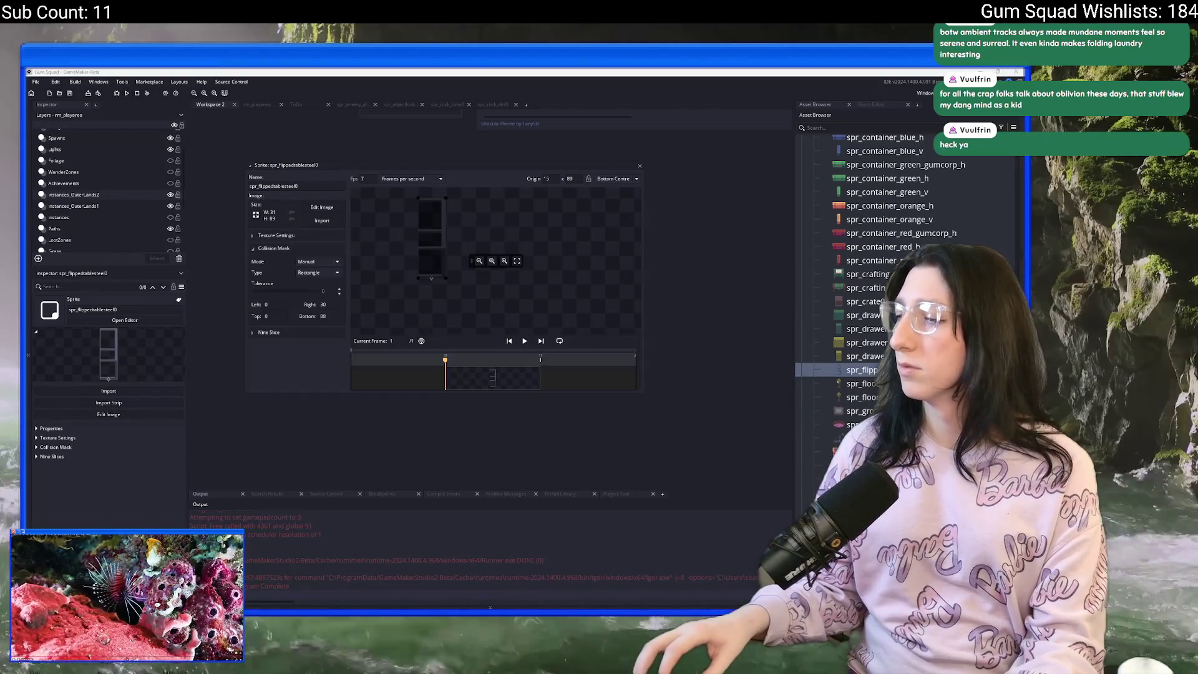